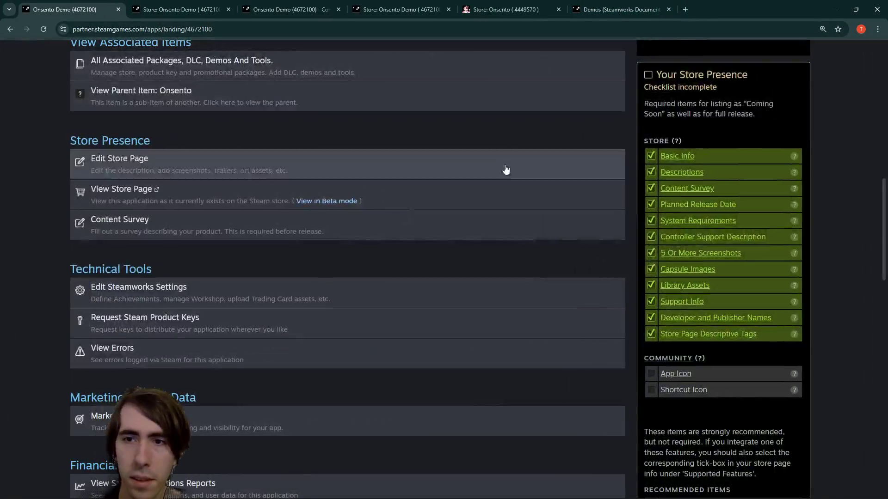
Step: Open the Onsento Demo's App Icon and Shortcut Icon settings pages in background tabs
scroll(539, 257, "down", 1)
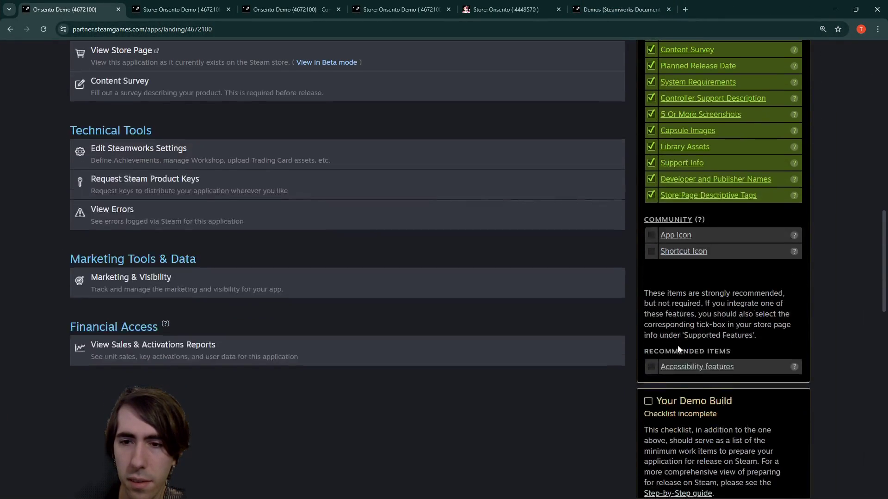
scroll(678, 345, "up", 3)
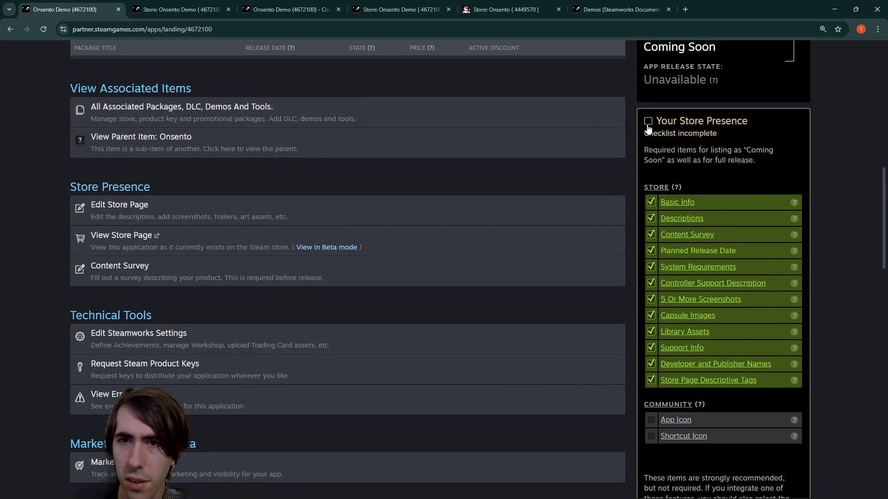
scroll(666, 370, "down", 2)
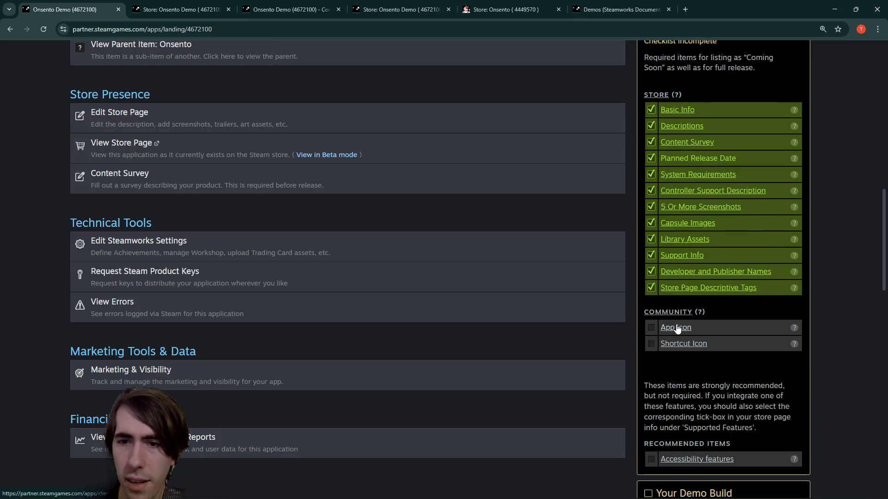
middle_click(675, 328)
middle_click(685, 344)
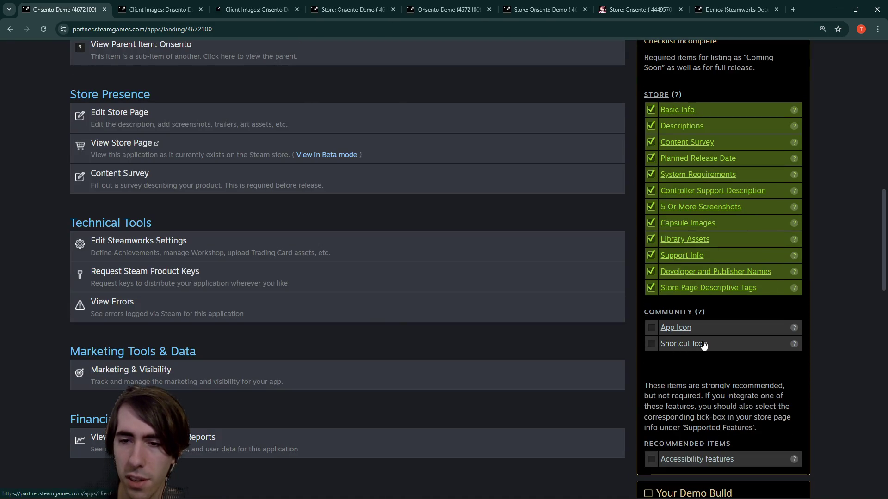
Step: Glance at the Steamworks demos documentation, return to the landing page, then minimize Chrome
left_click(776, 6)
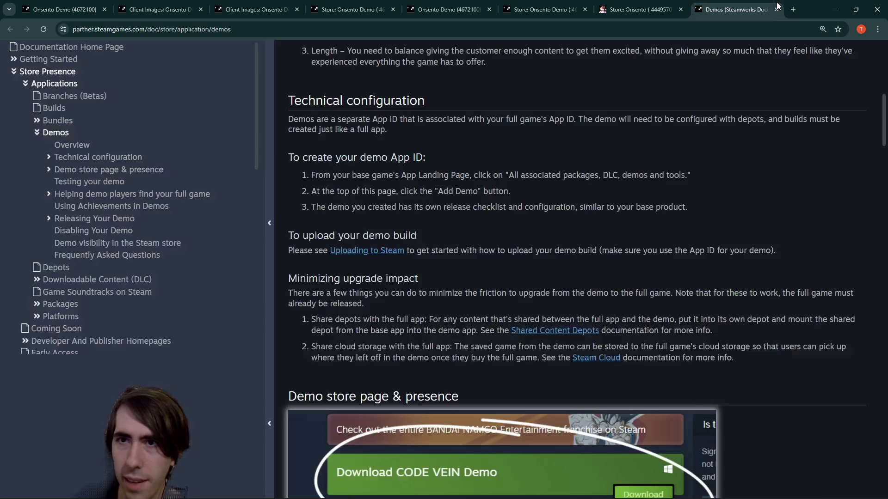
left_click(60, 9)
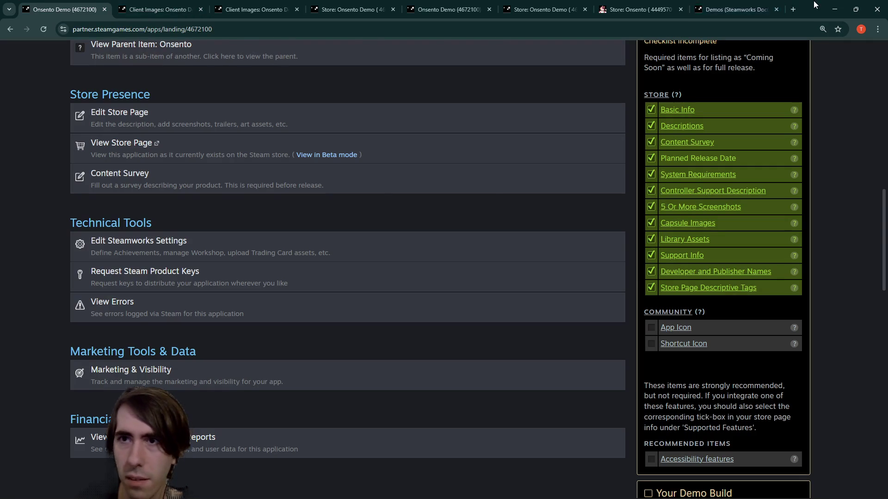
left_click(835, 10)
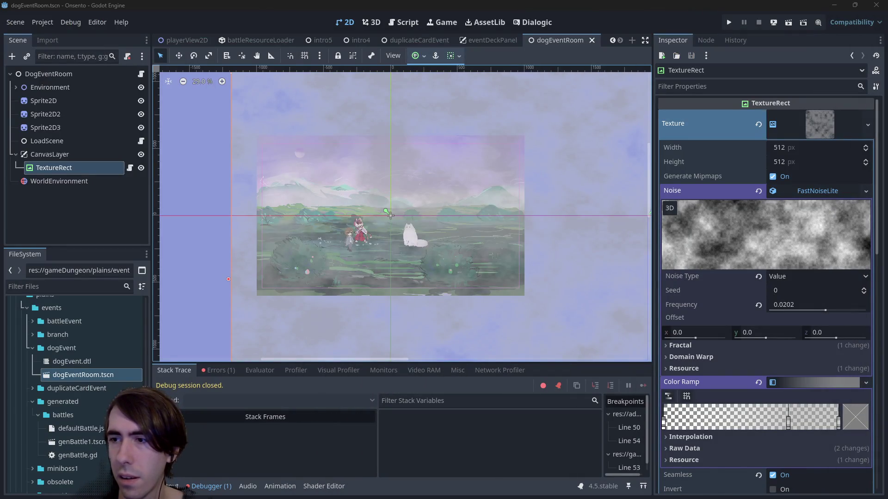
Step: Restore Chrome, compare the two Client Images tabs, and scroll to the empty Shortcut Icon section
key("alt+Tab")
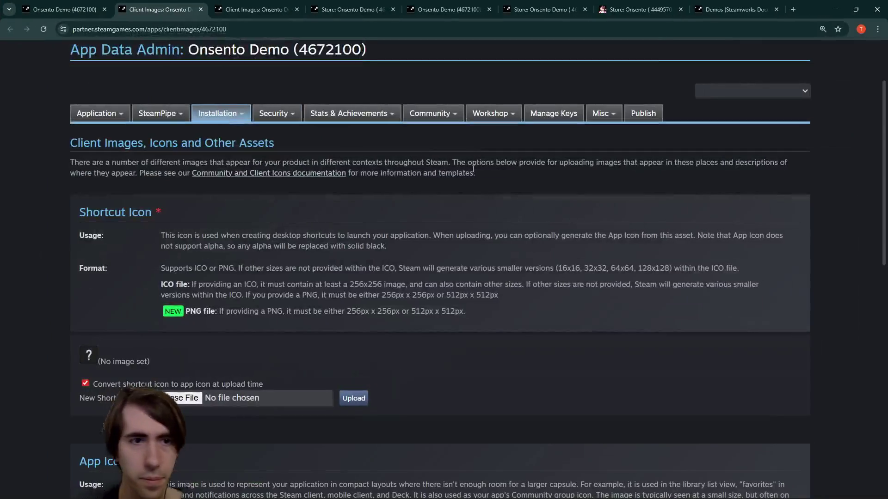
left_click(252, 9)
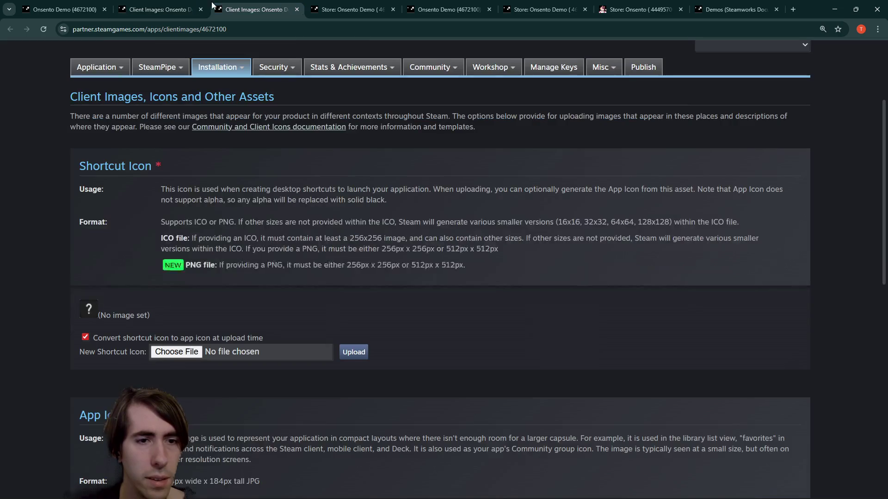
left_click(171, 5)
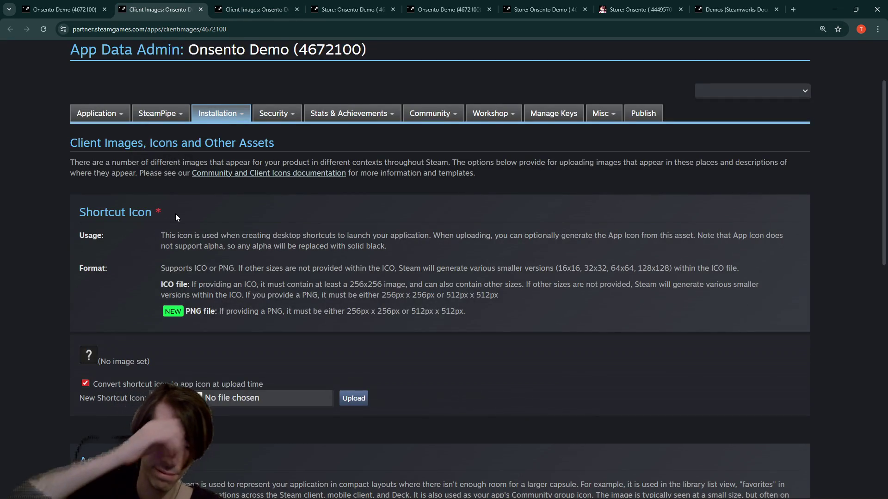
scroll(175, 213, "down", 4)
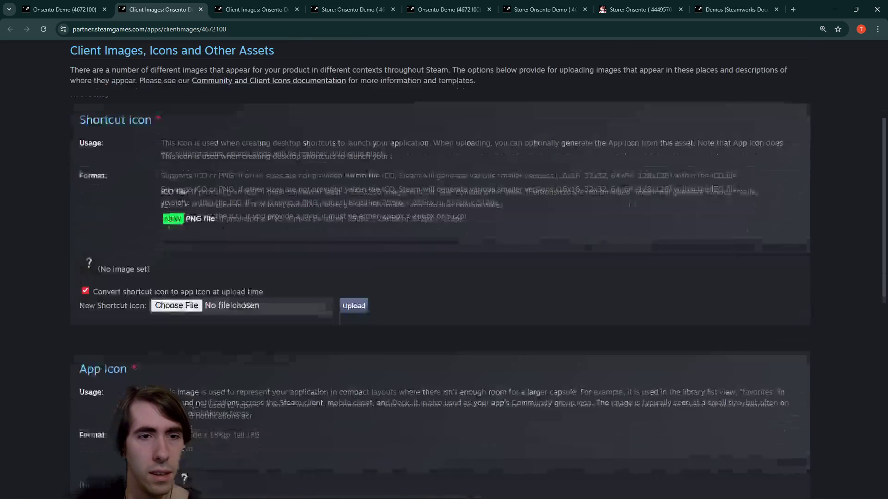
scroll(167, 236, "up", 2)
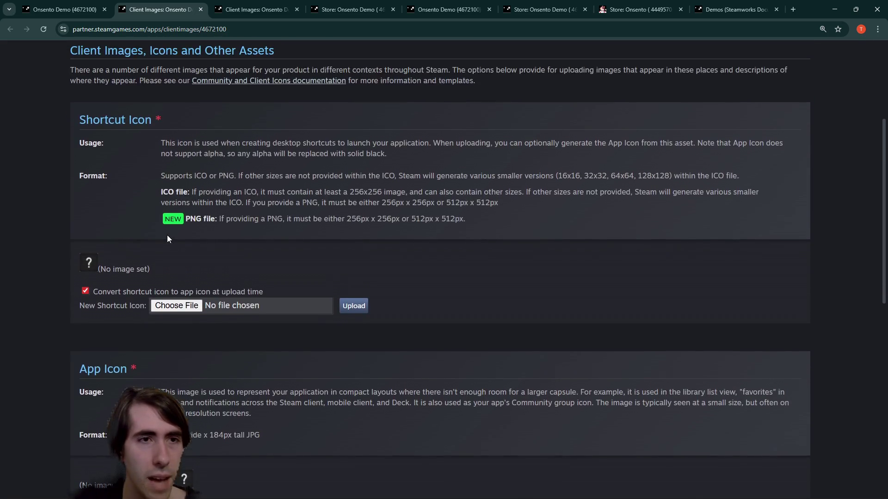
scroll(167, 236, "down", 1)
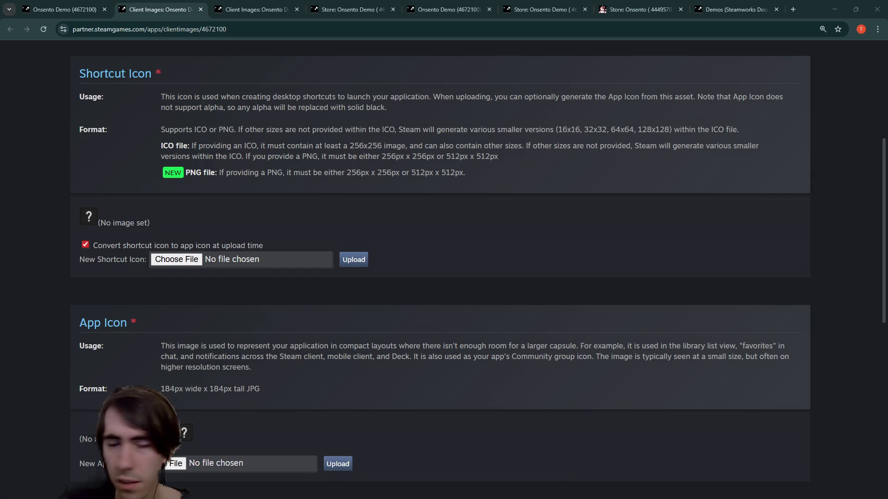
Step: Focus the Steamworks browser window, then minimize it back to the Godot editor
left_click(292, 259)
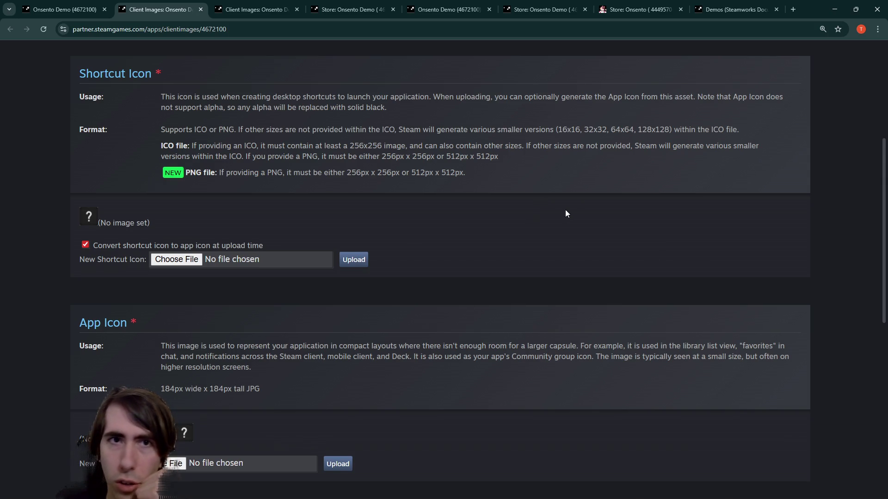
left_click(834, 10)
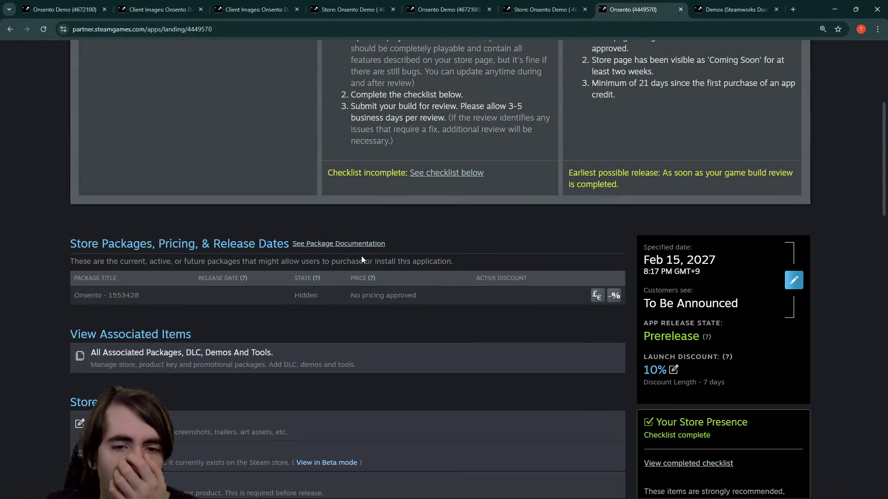
scroll(411, 251, "down", 5)
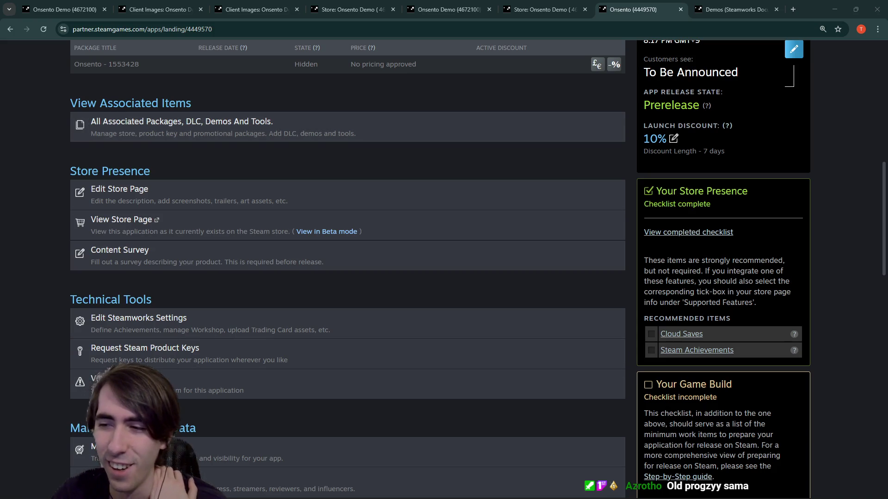
scroll(290, 298, "down", 1)
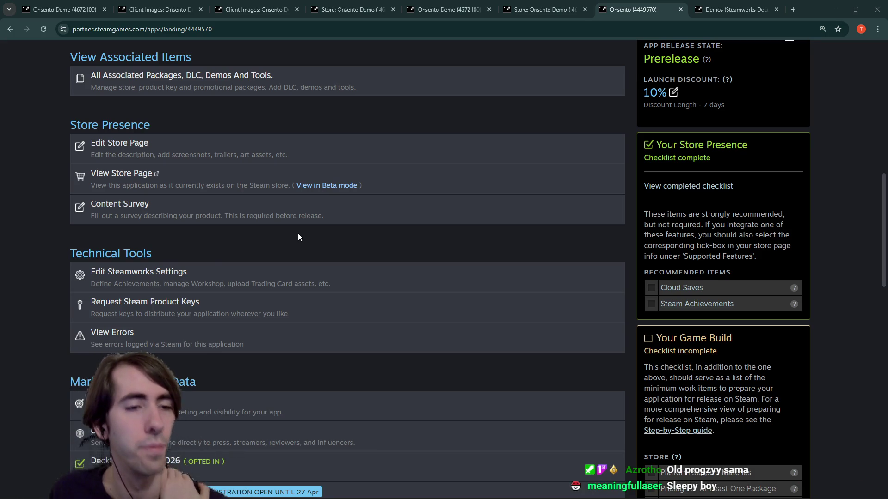
scroll(227, 254, "down", 2)
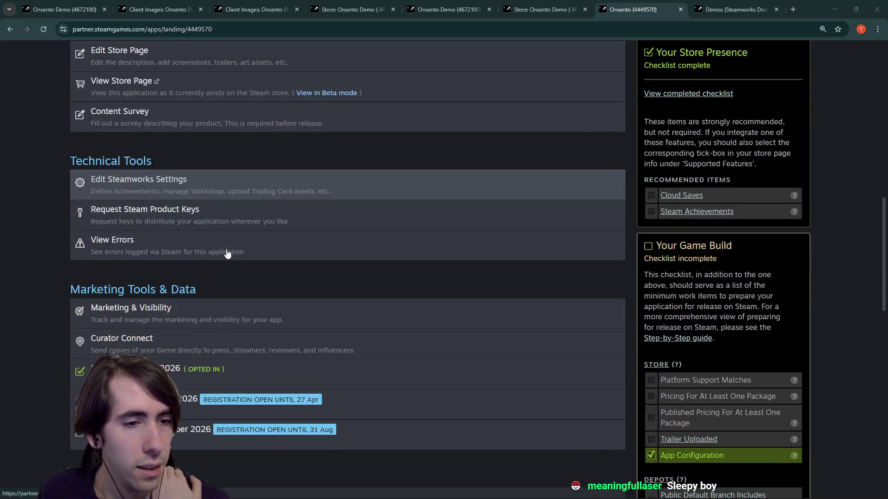
scroll(226, 253, "down", 3)
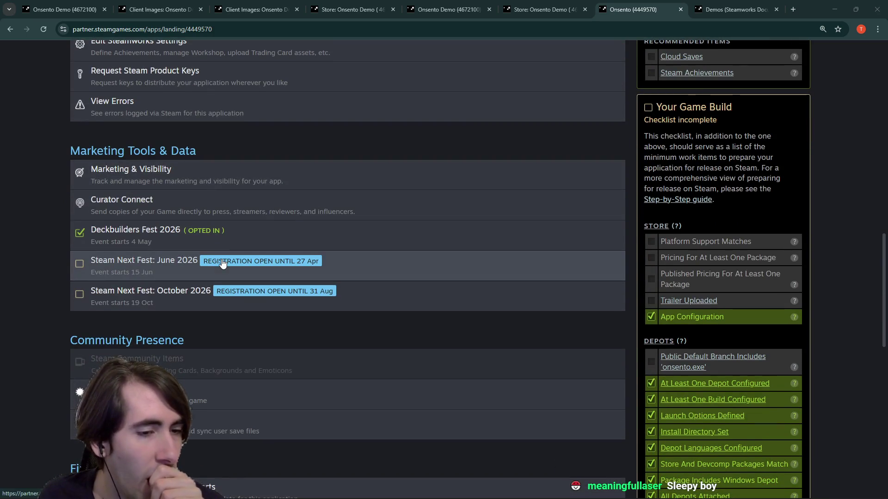
scroll(222, 263, "down", 1)
scroll(222, 263, "down", 3)
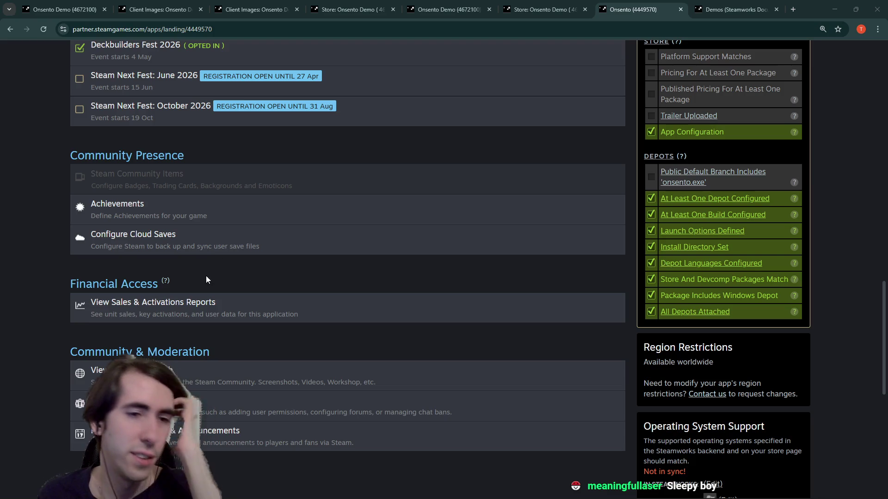
scroll(271, 227, "up", 1)
scroll(277, 234, "down", 2)
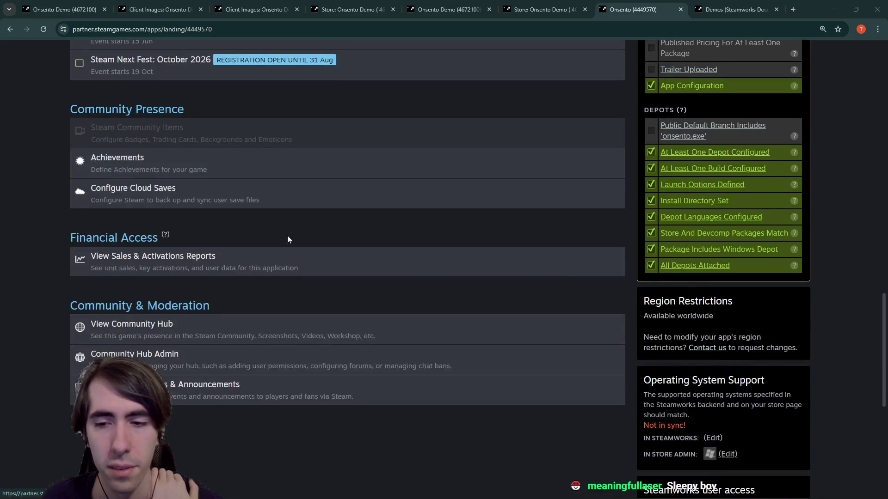
scroll(573, 312, "down", 1)
scroll(401, 238, "up", 4)
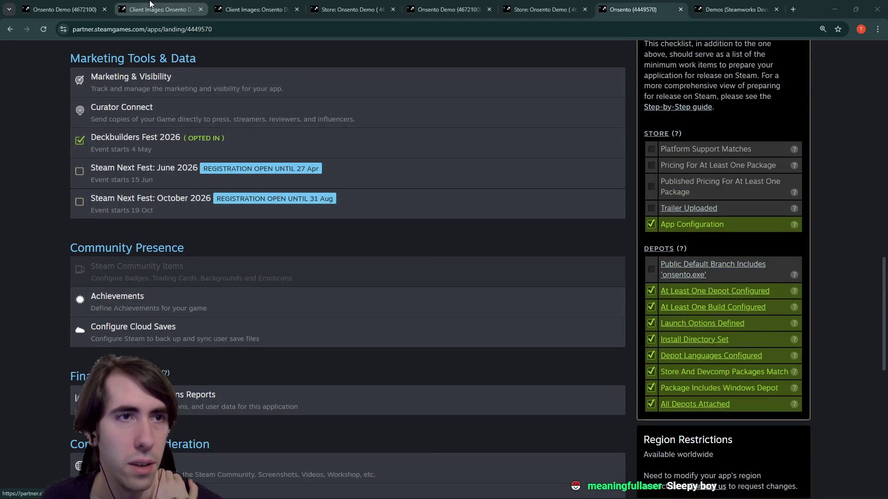
left_click(835, 9)
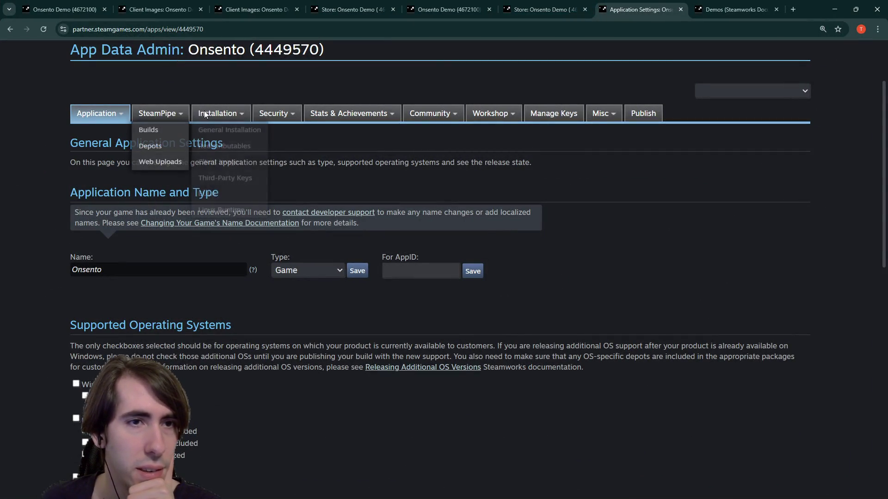
Step: Browse the Onsento app's Steamworks admin menus to reach its General Application Settings
mouse_move(215, 115)
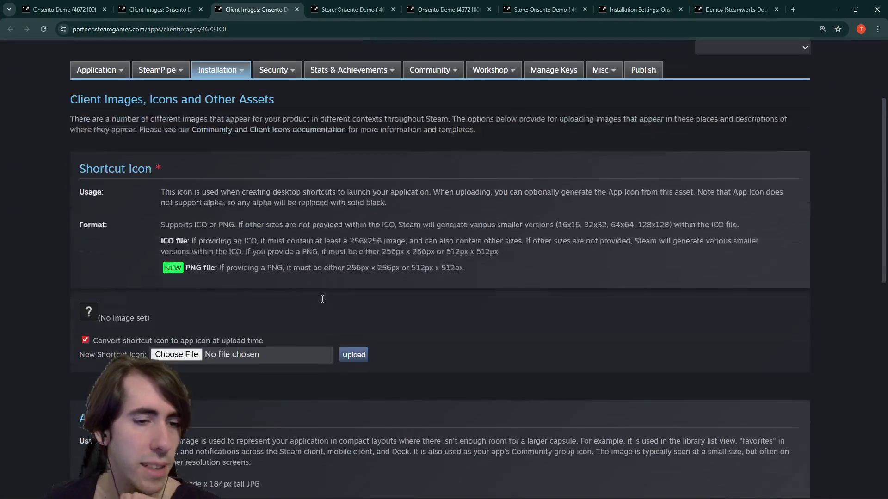
Step: Check the main Onsento app's Installation Settings, then go to its Client Images page
scroll(238, 299, "down", 3)
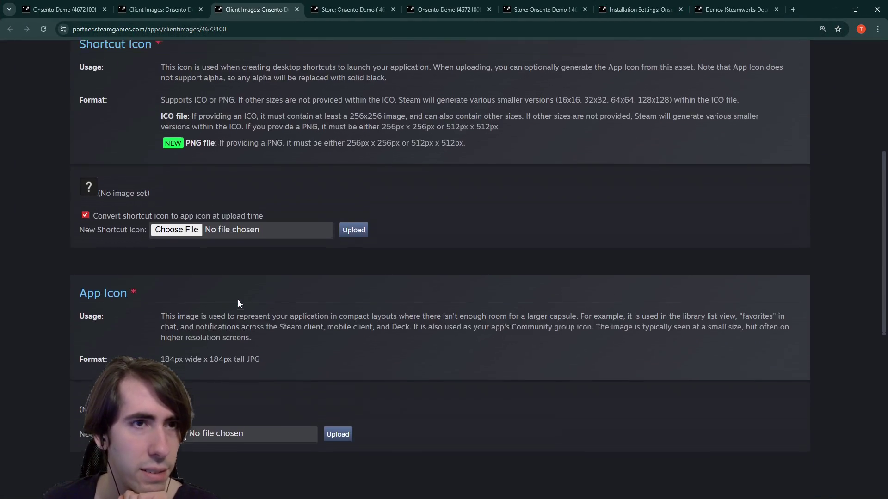
scroll(237, 304, "up", 4)
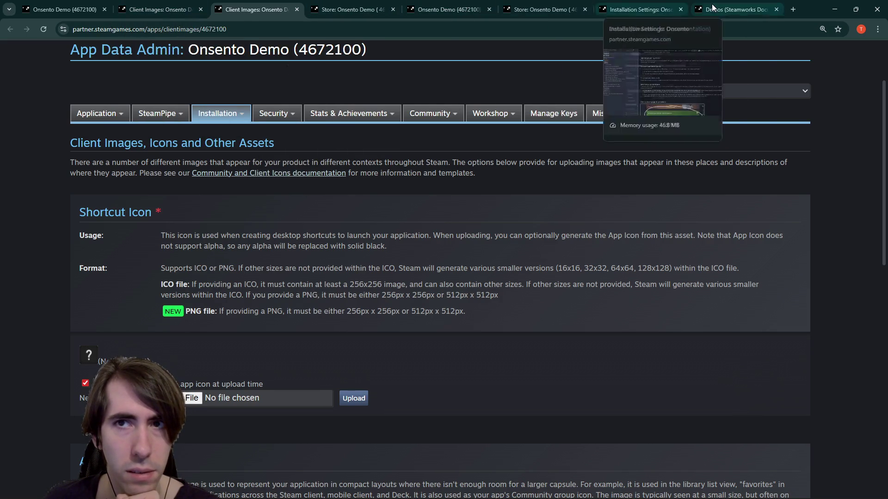
left_click(640, 9)
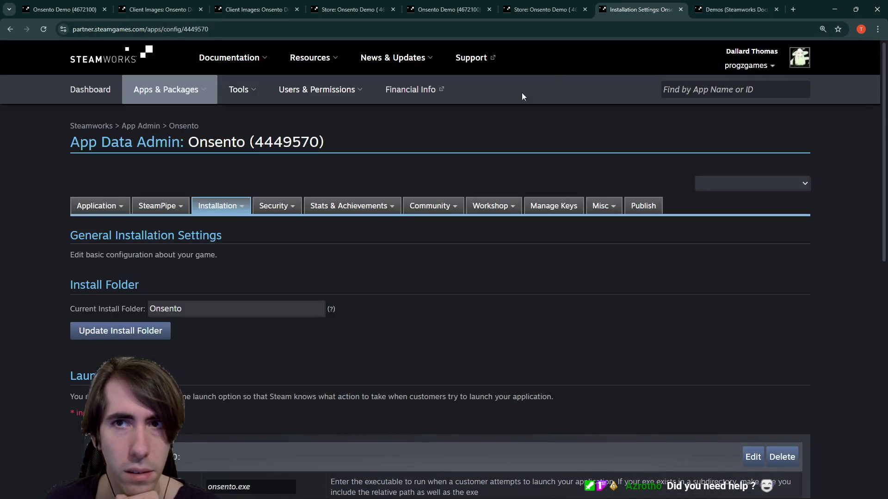
scroll(346, 93, "down", 3)
scroll(319, 226, "up", 1)
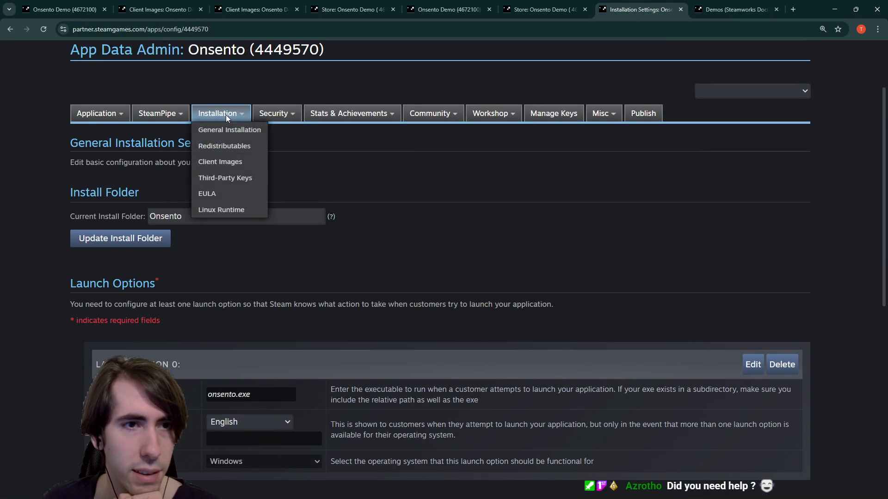
left_click(231, 161)
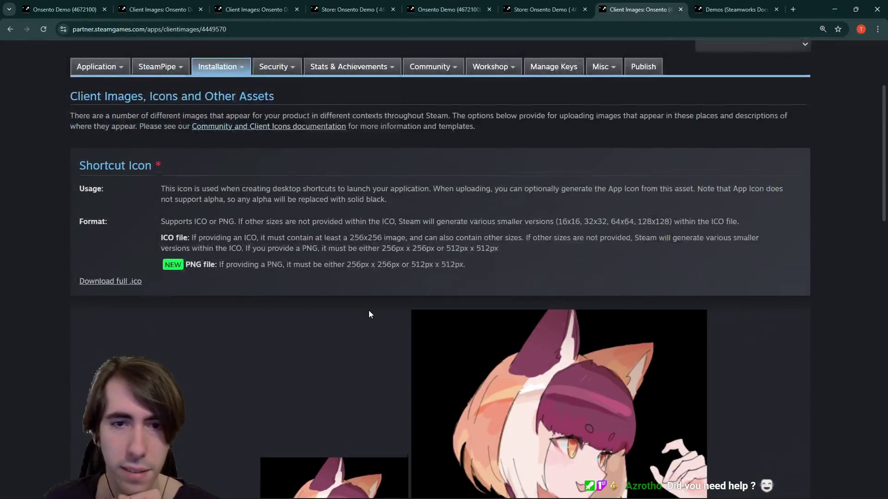
Step: Review the main game's Shortcut Icon and App Icon previews, then switch to Godot
scroll(369, 312, "down", 7)
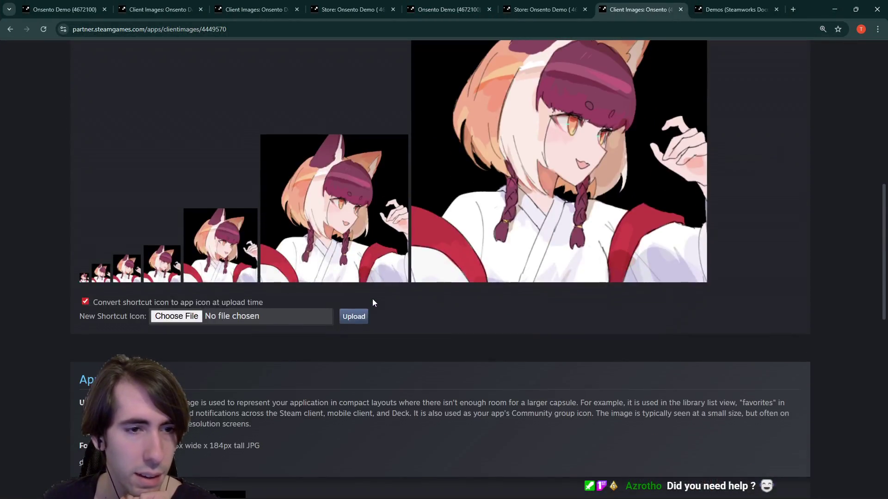
scroll(372, 299, "down", 4)
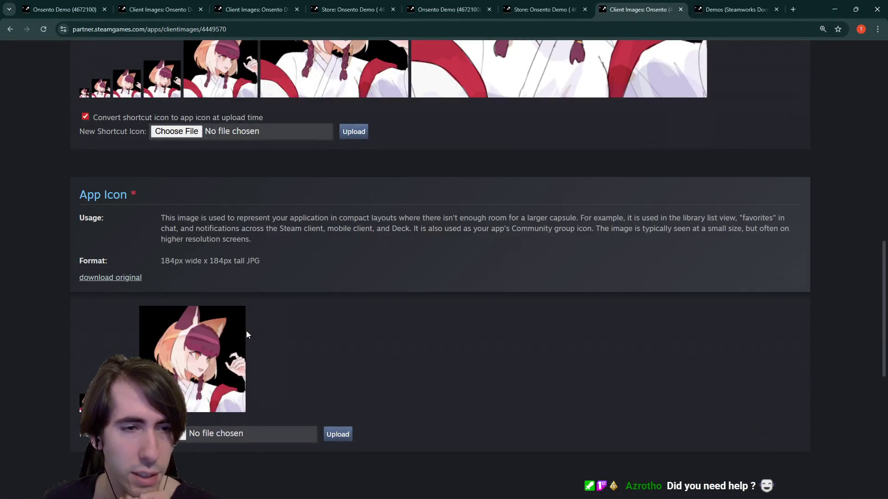
scroll(226, 338, "up", 1)
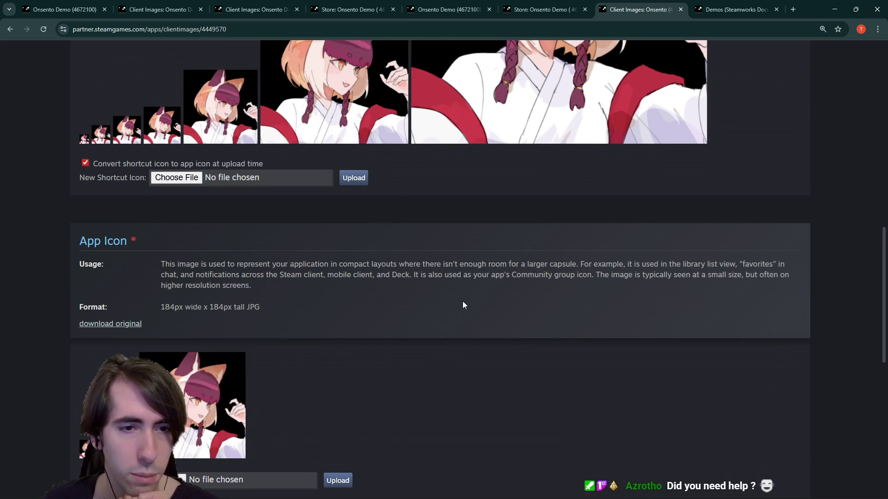
key("alt+Tab")
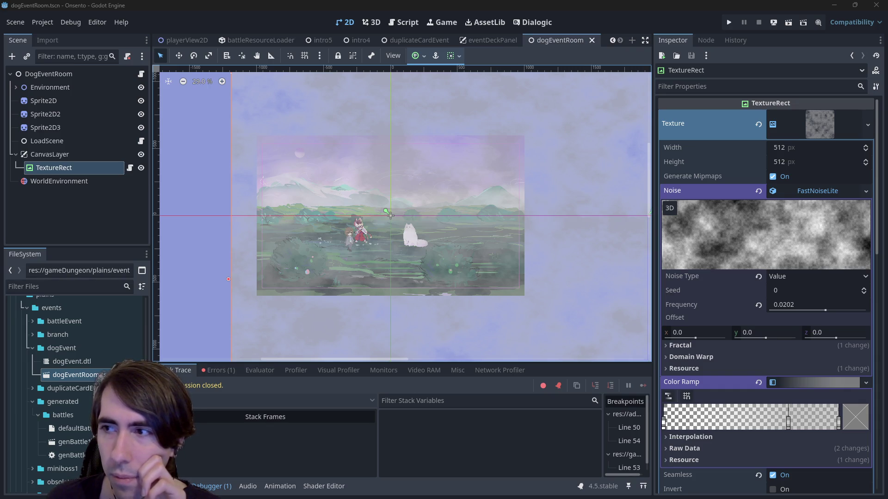
Step: Return to the demo's Client Images page and close the firstBattle.png image preview
key("alt+Tab")
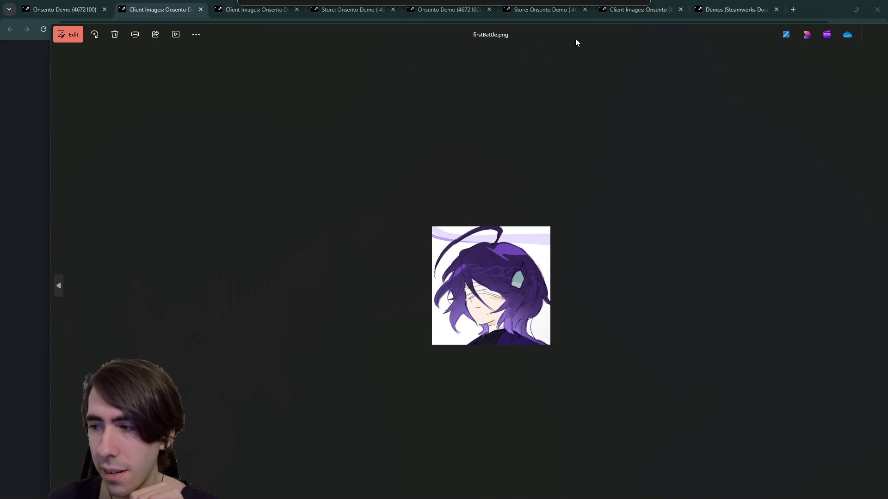
key("alt+F4")
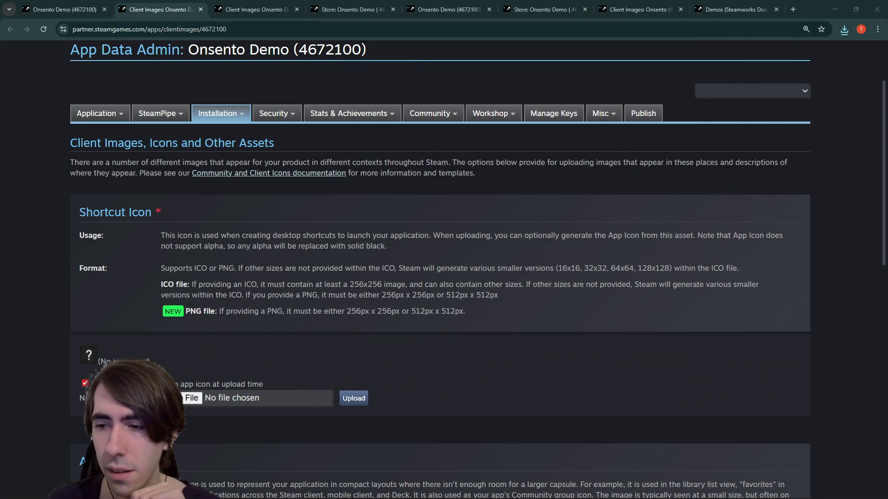
scroll(311, 213, "down", 2)
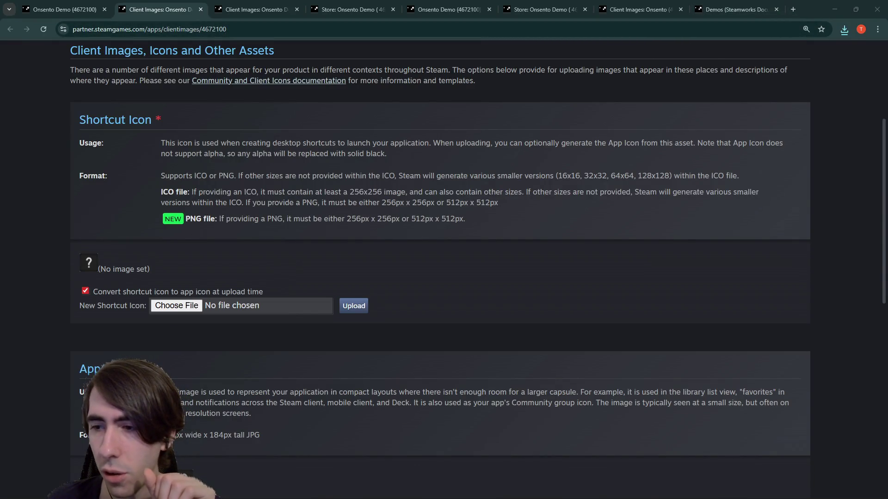
Step: Upload firstBattle.png as the demo's shortcut icon, also converting it to the app icon
left_click(834, 9)
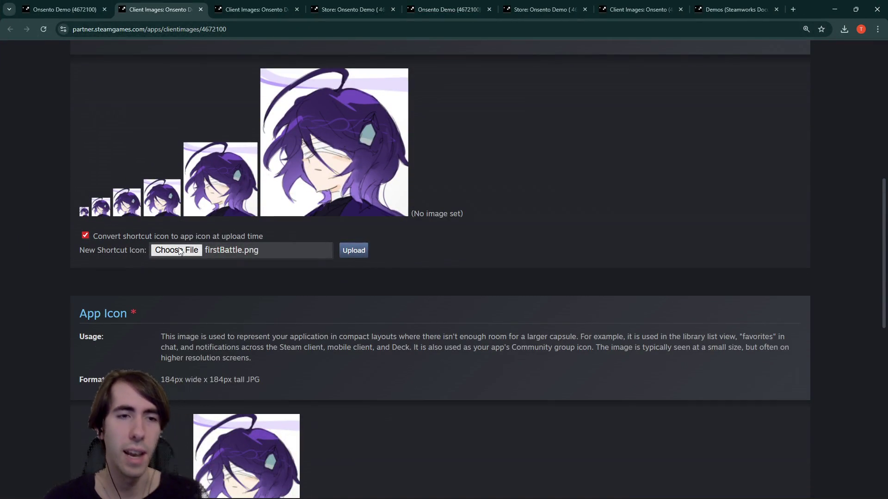
scroll(429, 123, "down", 4)
scroll(424, 185, "down", 4)
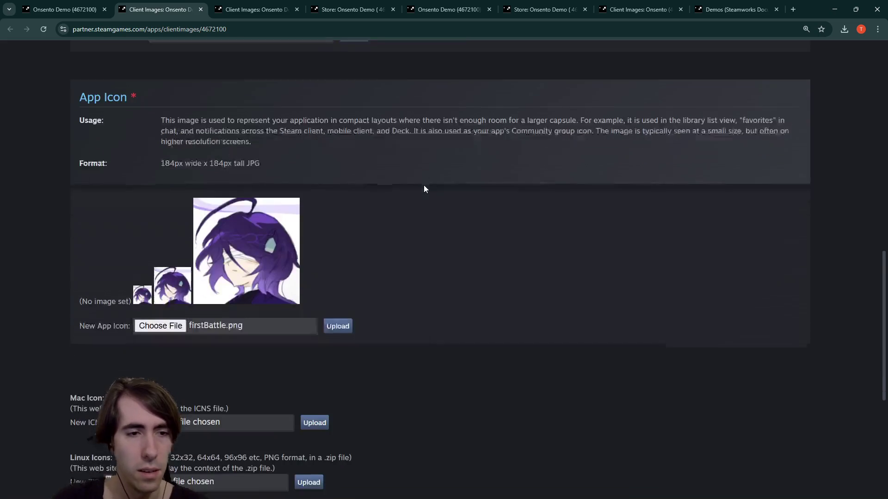
scroll(420, 228, "up", 3)
scroll(429, 256, "up", 8)
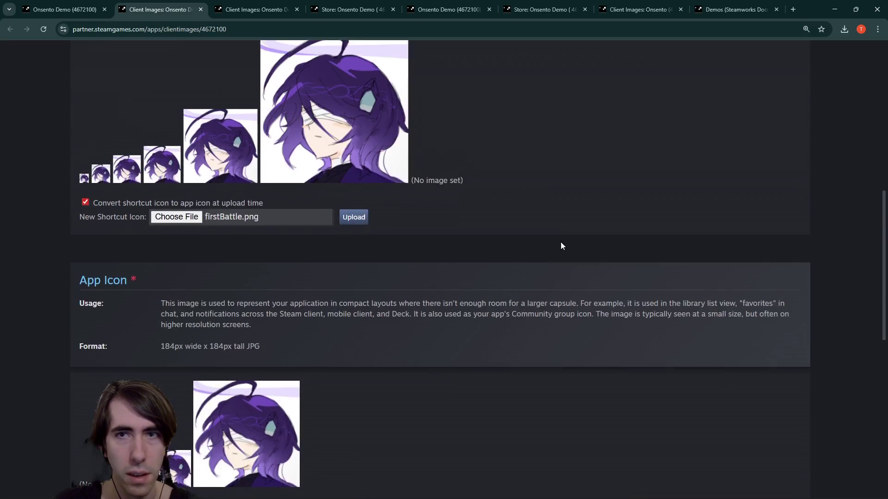
left_click(835, 9)
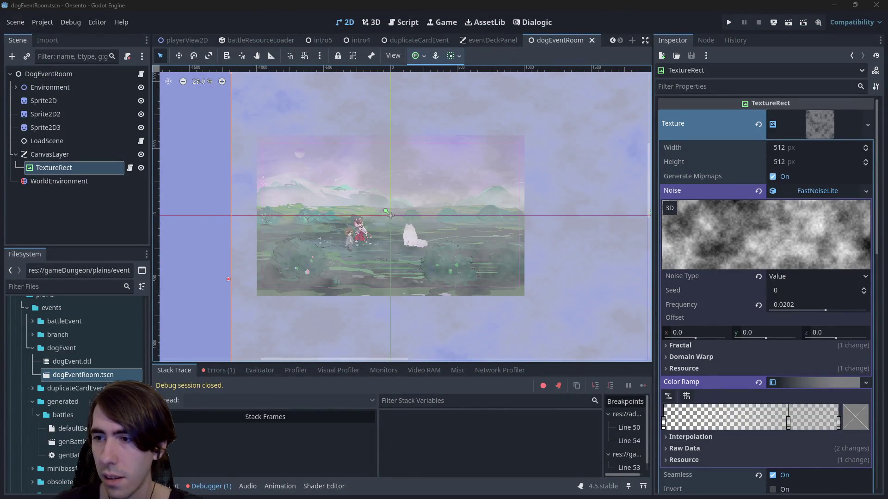
key("alt+Tab")
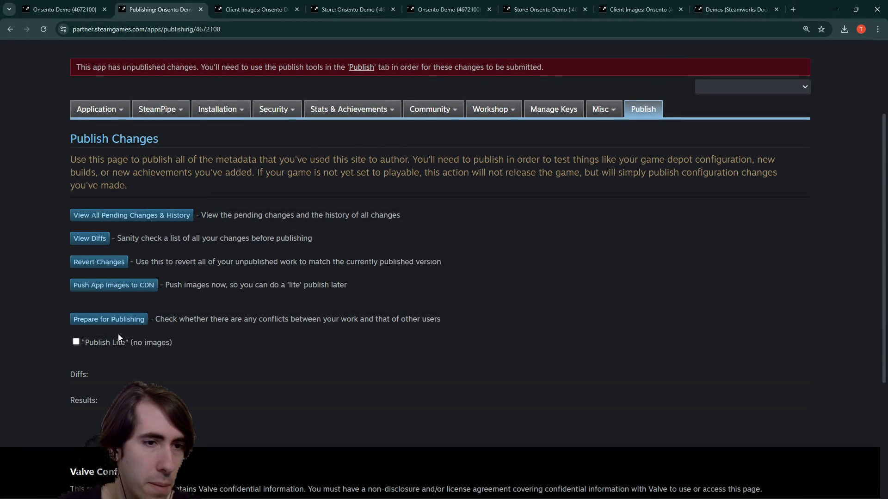
Step: Prepare the demo's changes for publishing, review the icon diffs, and start publishing to Steam
left_click(113, 319)
scroll(113, 290, "down", 2)
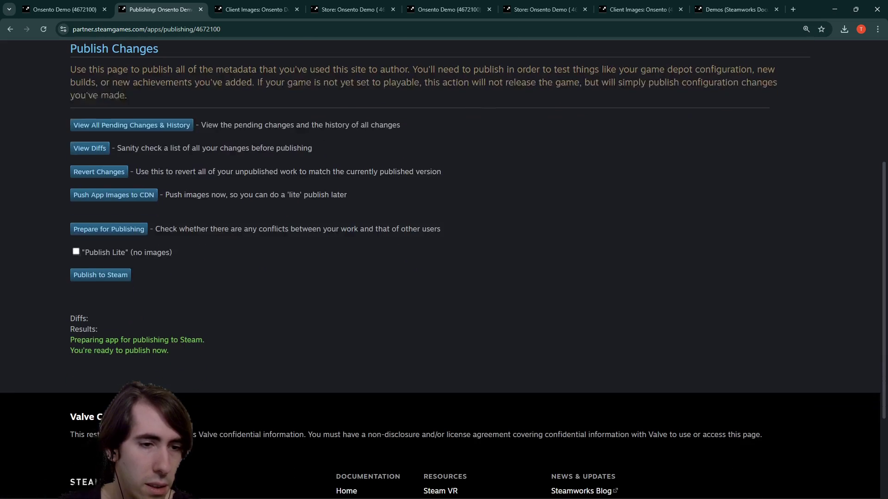
scroll(113, 290, "up", 1)
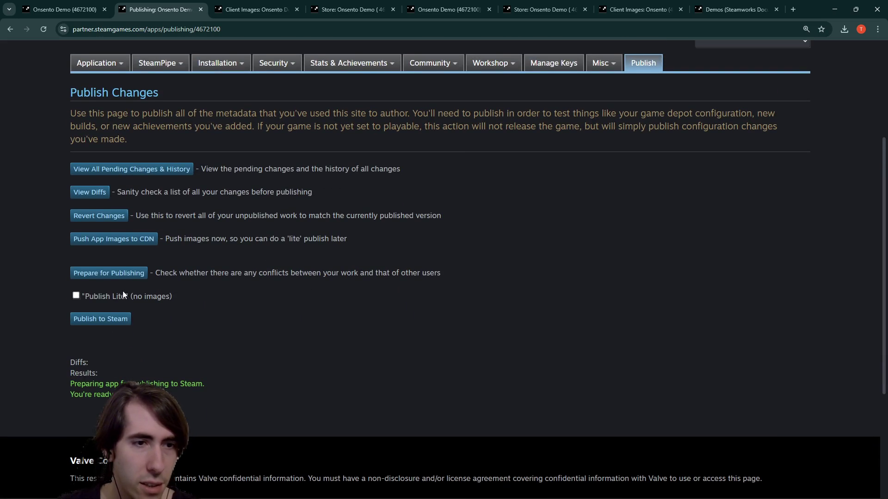
left_click(108, 197)
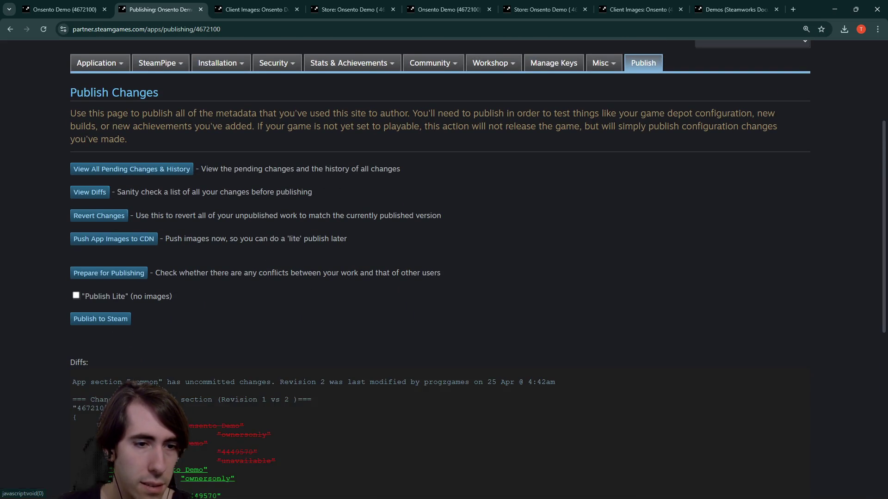
scroll(175, 333, "down", 3)
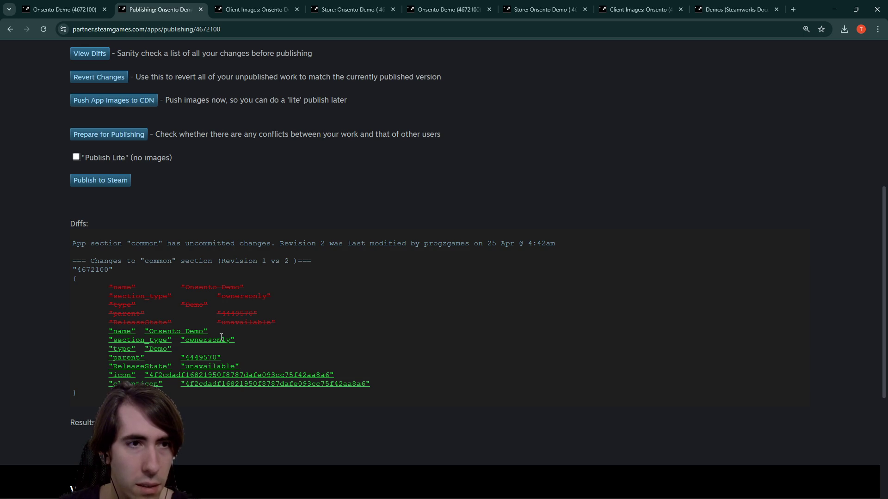
scroll(104, 324, "up", 1)
left_click(113, 227)
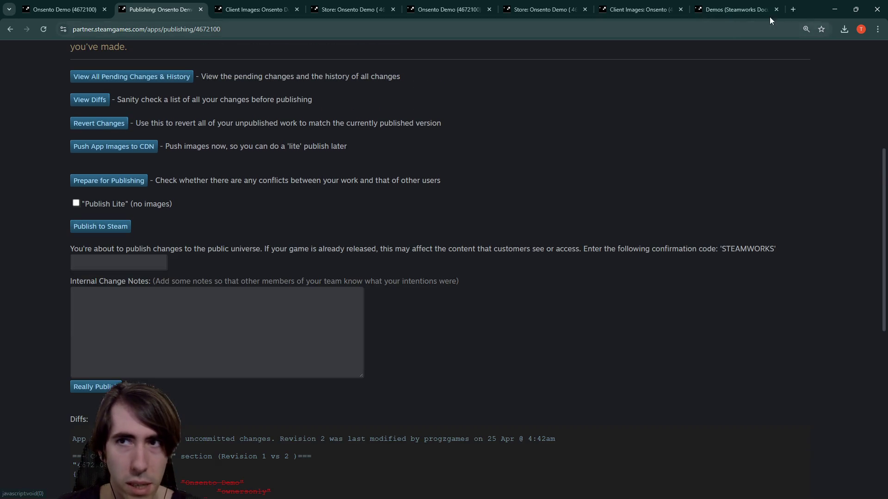
Step: Publish with the change note 'Icons added' after entering the required confirmation code
type("Icons added")
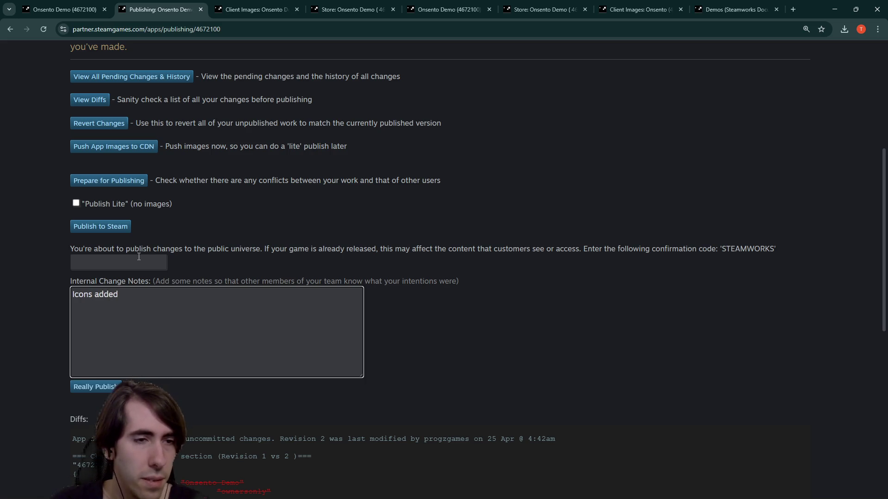
left_click(156, 263)
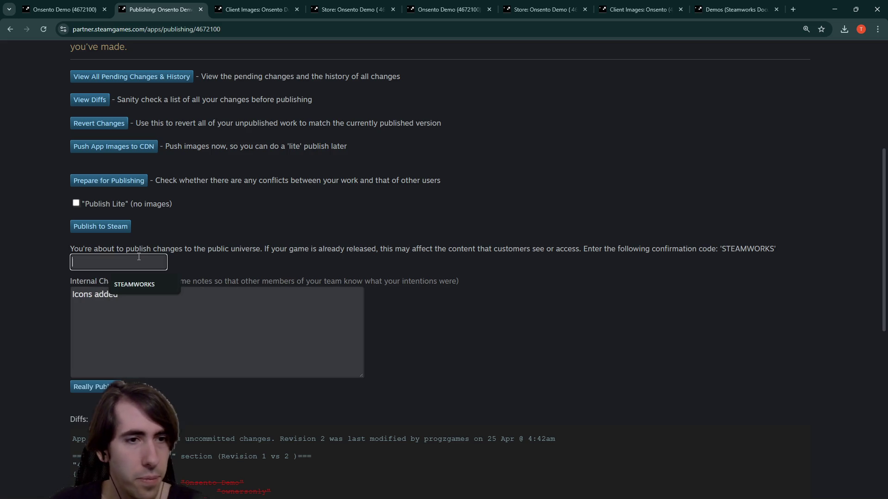
left_click(140, 283)
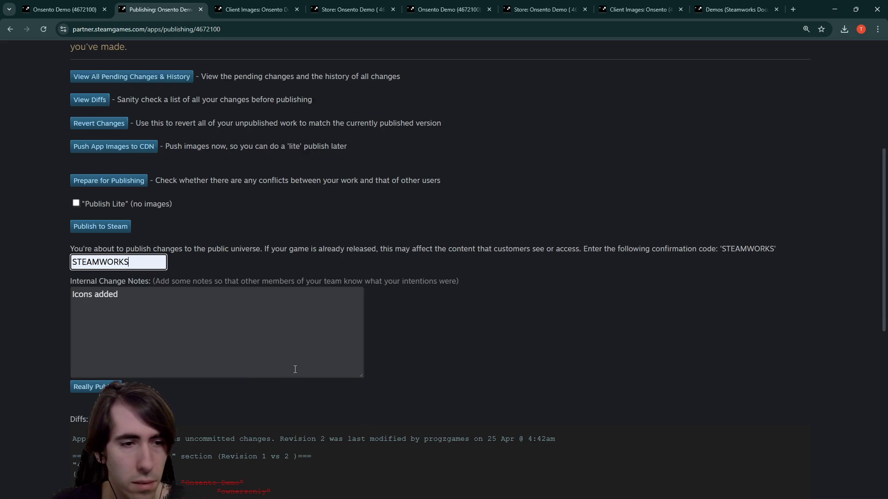
scroll(277, 324, "down", 1)
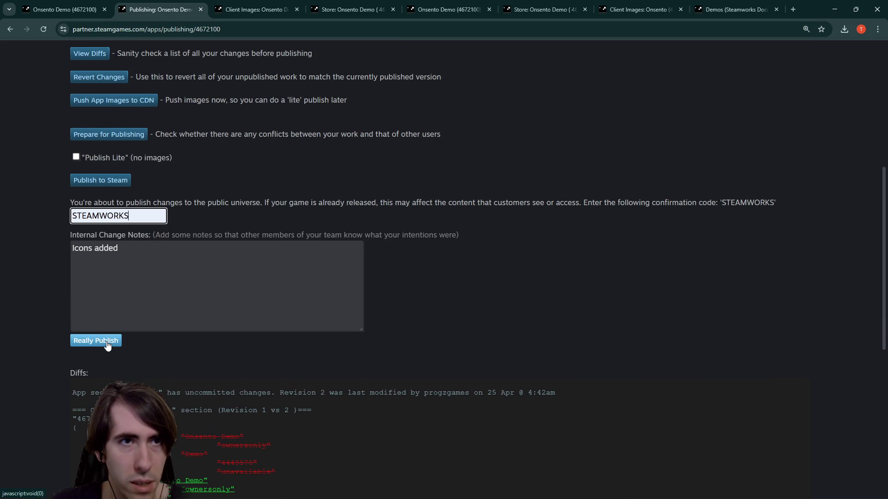
left_click(106, 342)
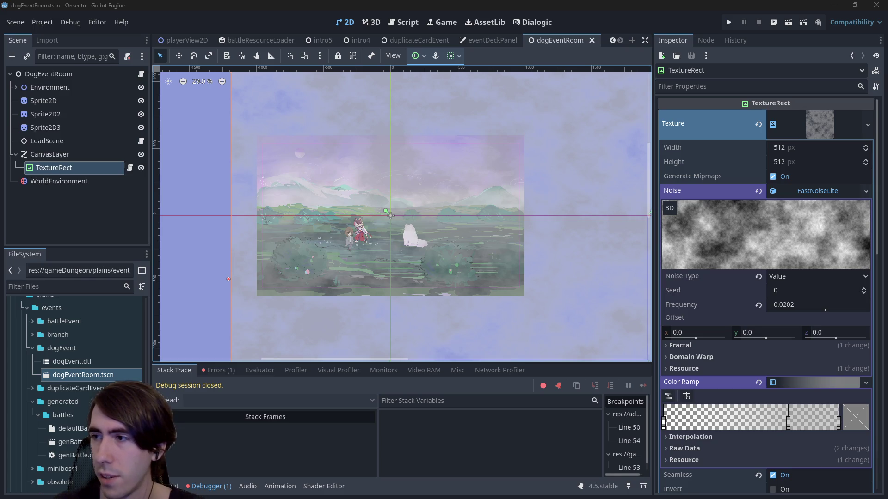
Step: Switch between Godot and Chrome, finishing on the Onsento Demo Steamworks landing page
key("alt+Tab")
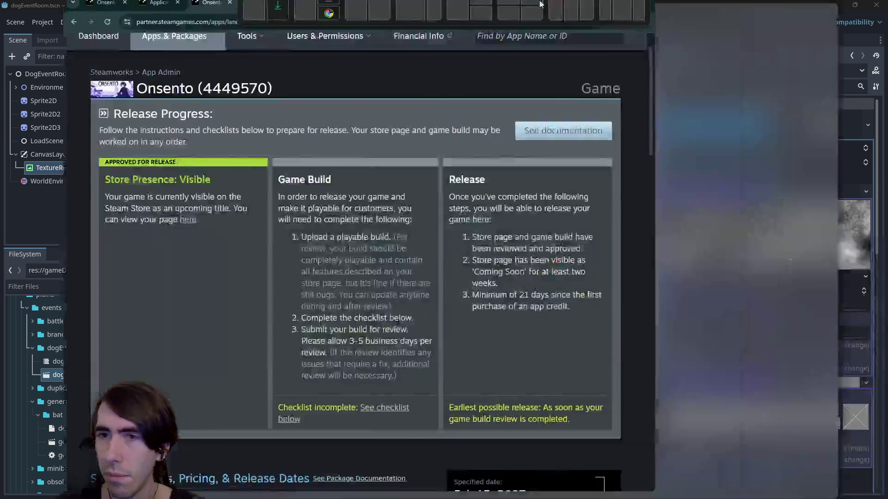
key("alt+Tab")
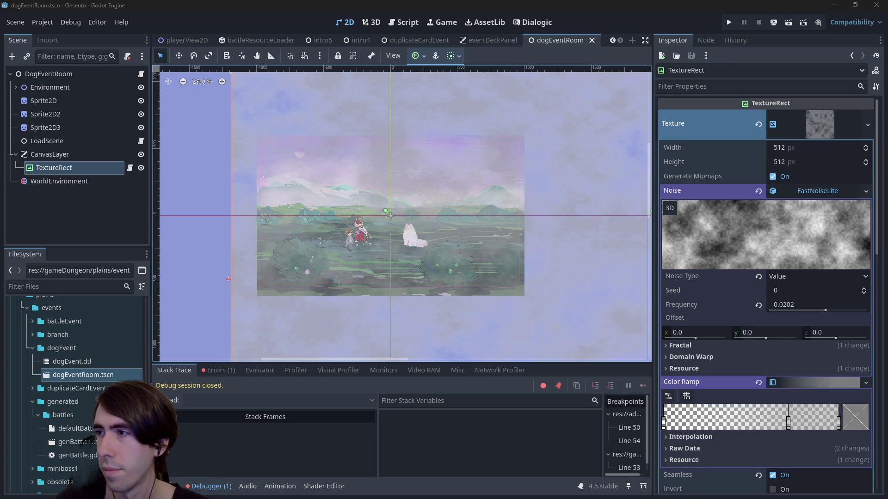
key("alt+Tab")
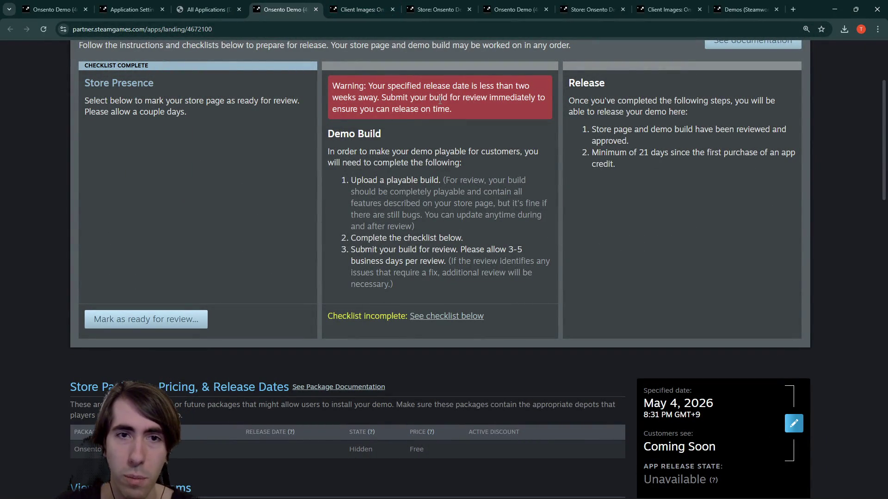
Step: Review the Onsento Demo's Demo Build checklist and Release Progress, then start Mark as Ready for Review
scroll(446, 175, "down", 1)
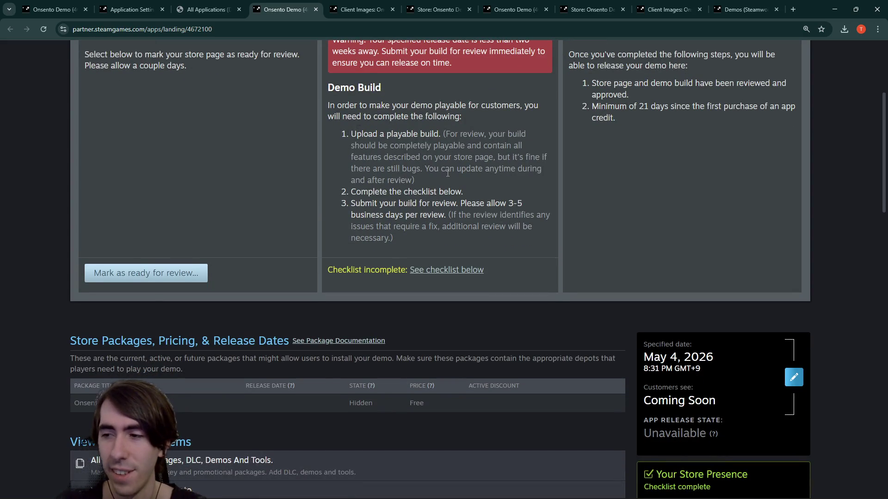
scroll(445, 181, "up", 1)
scroll(449, 220, "down", 1)
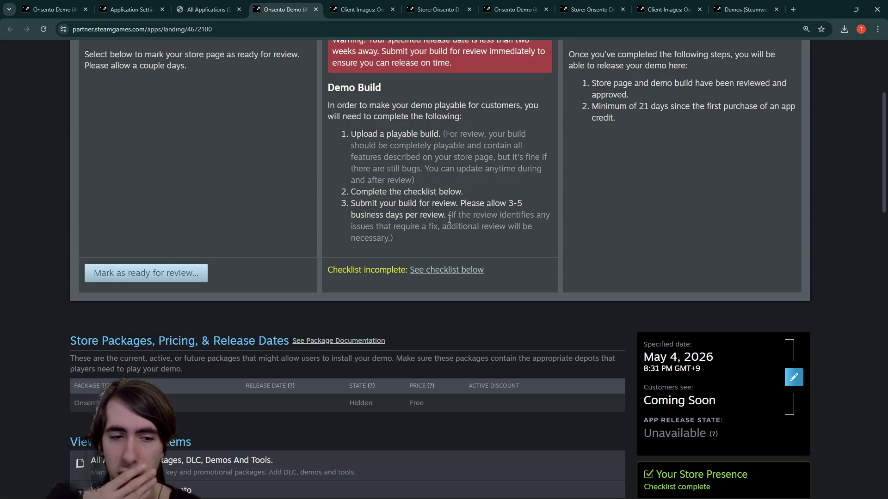
scroll(429, 237, "down", 7)
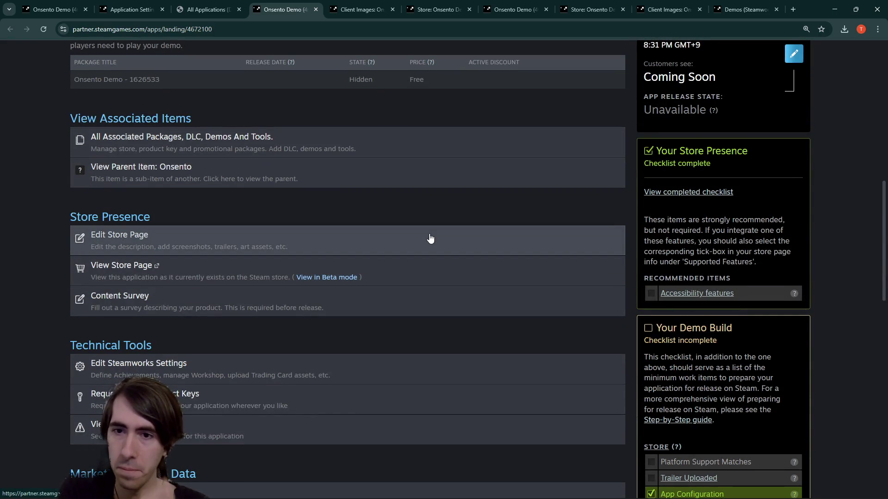
scroll(430, 238, "down", 4)
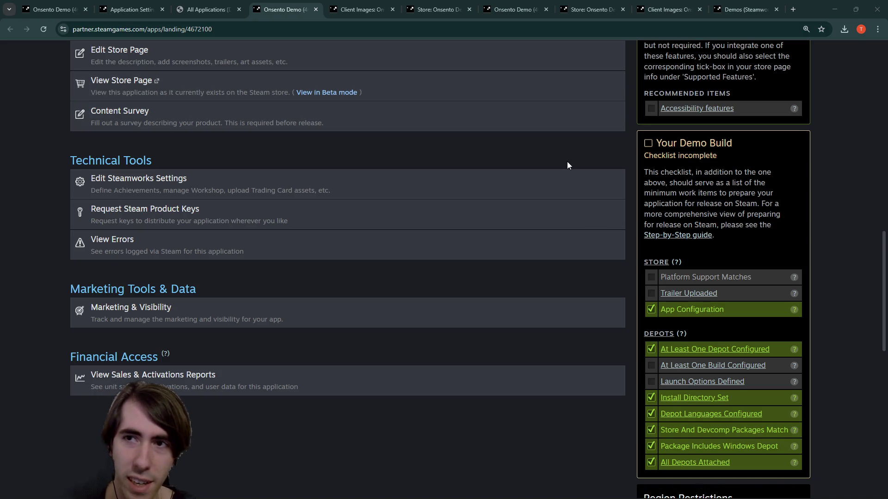
scroll(567, 162, "up", 1)
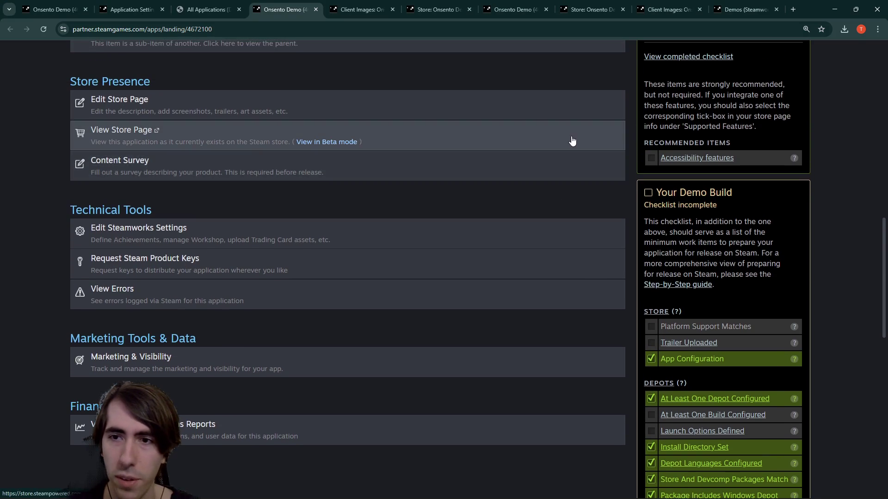
scroll(610, 229, "down", 1)
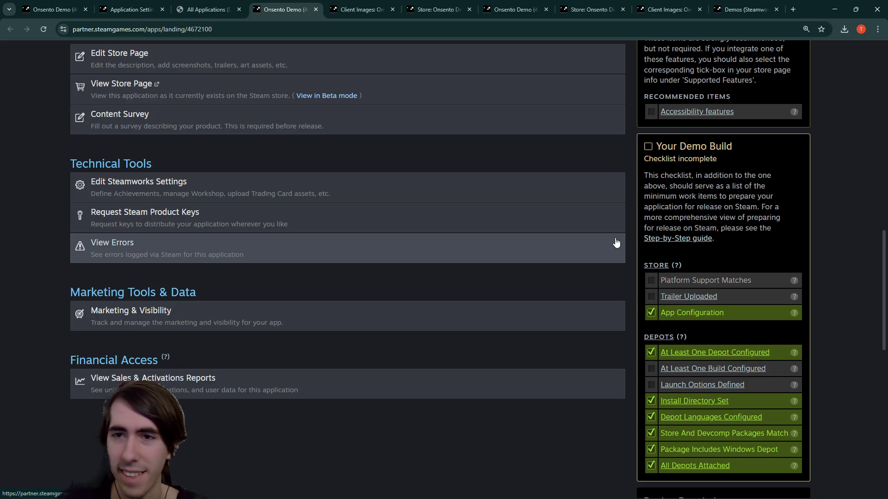
scroll(616, 242, "up", 5)
scroll(615, 244, "down", 4)
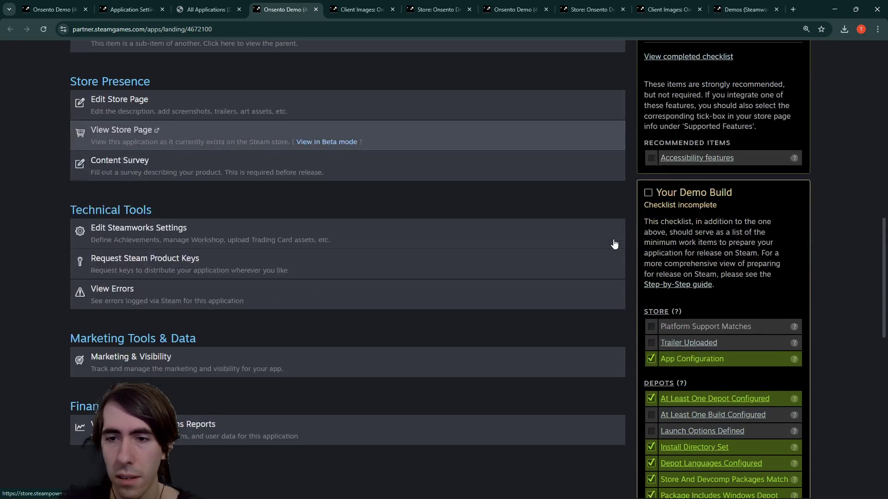
scroll(614, 244, "down", 3)
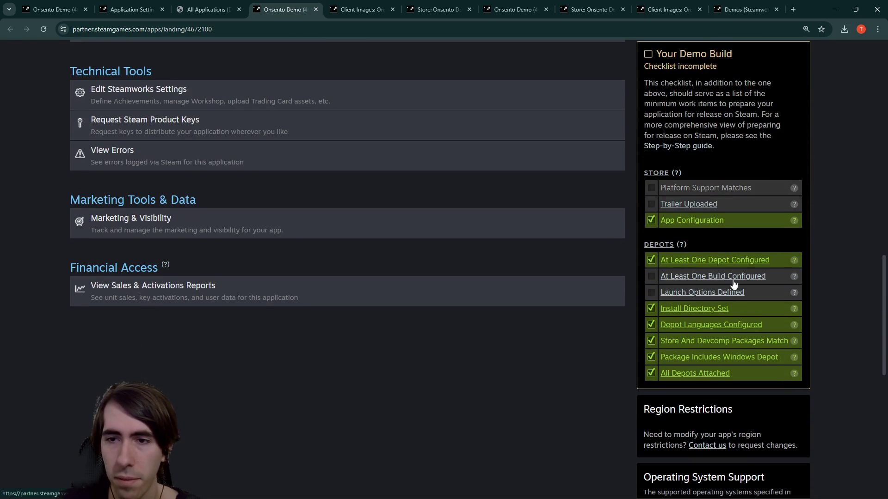
scroll(734, 283, "up", 6)
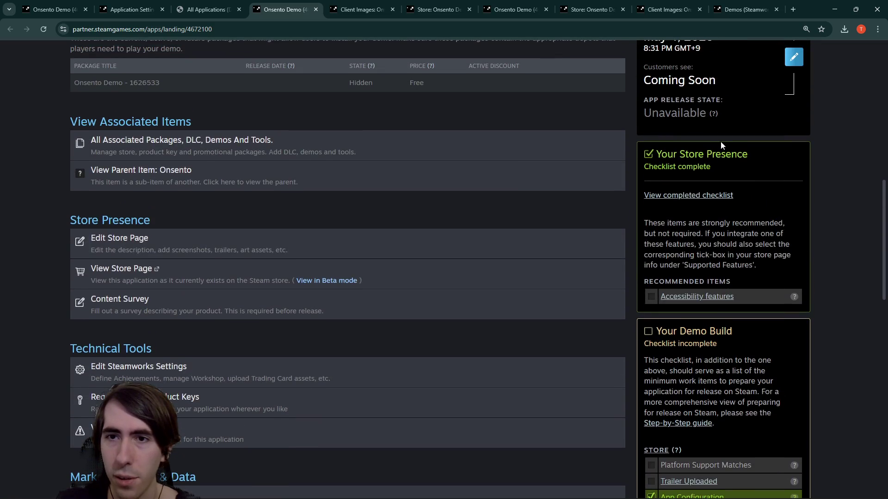
scroll(701, 180, "up", 4)
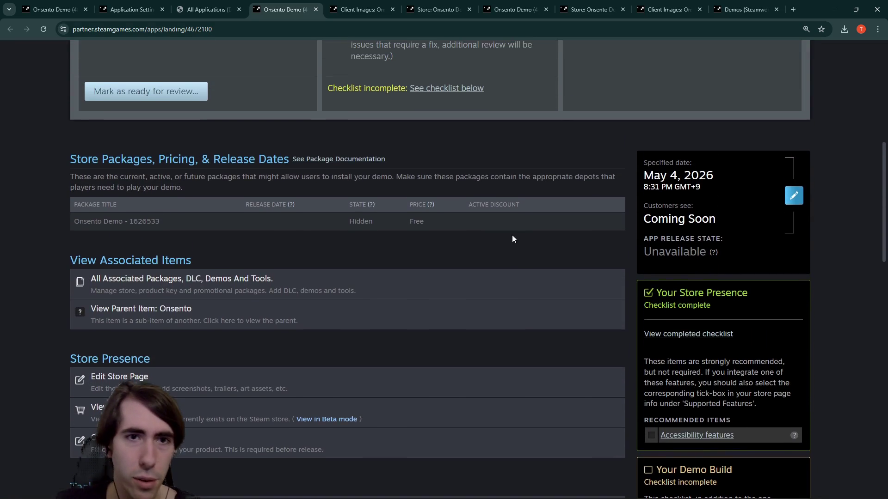
scroll(496, 249, "up", 3)
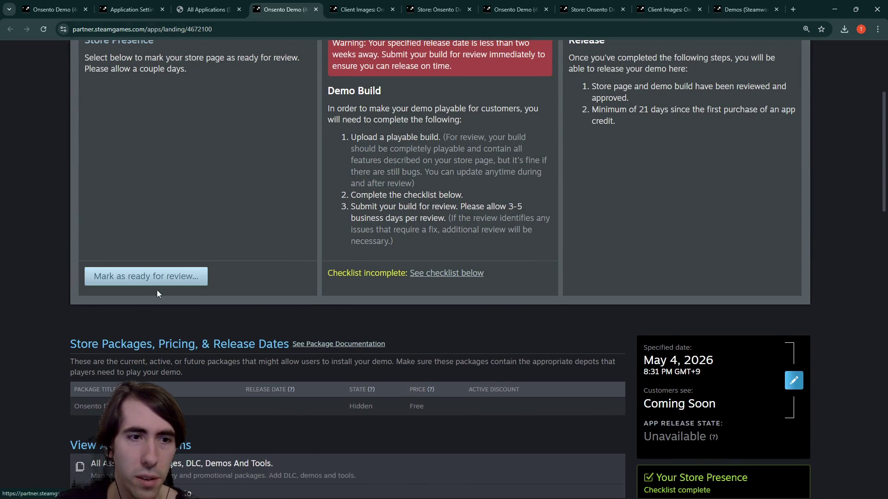
left_click(836, 5)
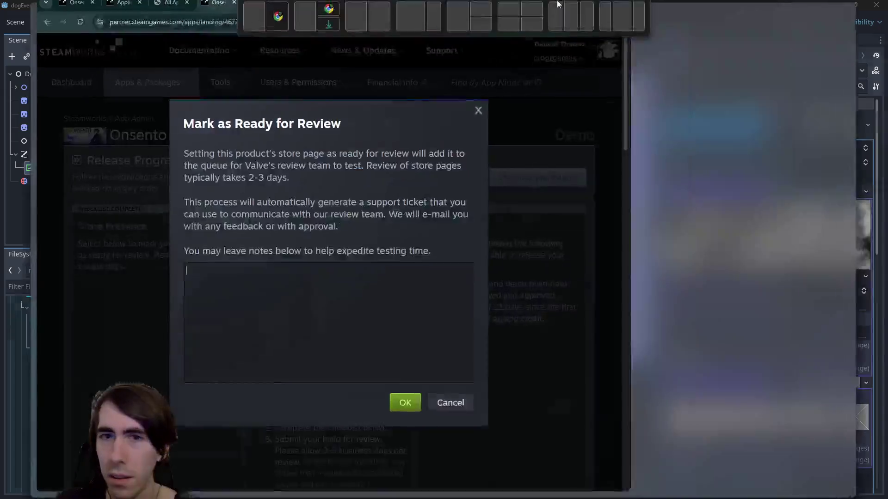
Step: Read the review dialog and begin the note with 'This is the demo page for my game'
scroll(458, 216, "down", 2)
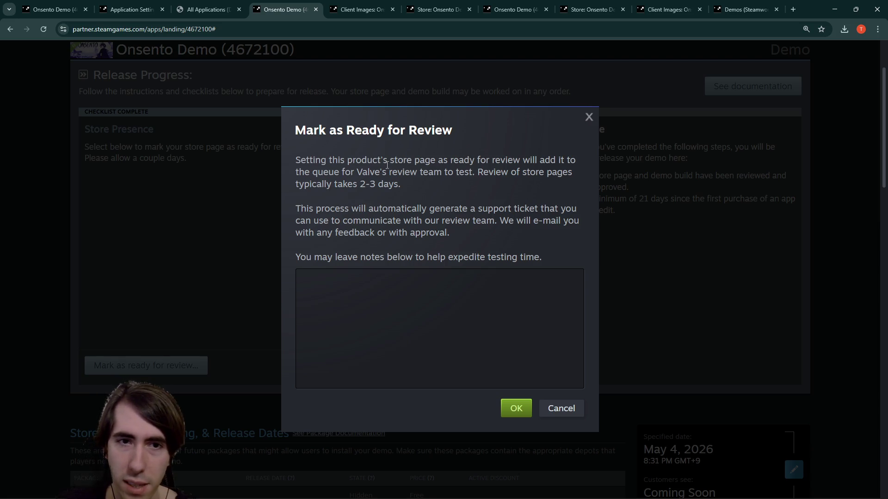
mouse_move(319, 208)
left_mouse_down()
mouse_move(513, 211)
mouse_move(506, 212)
left_mouse_up()
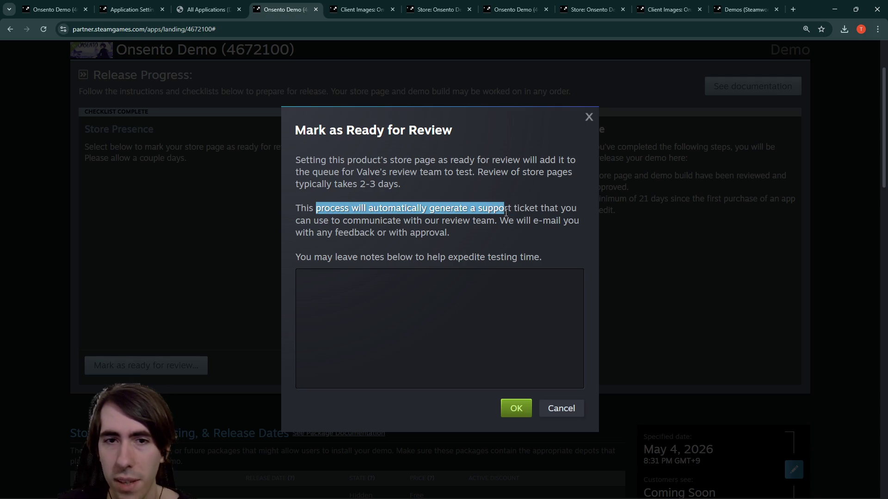
left_click(447, 279)
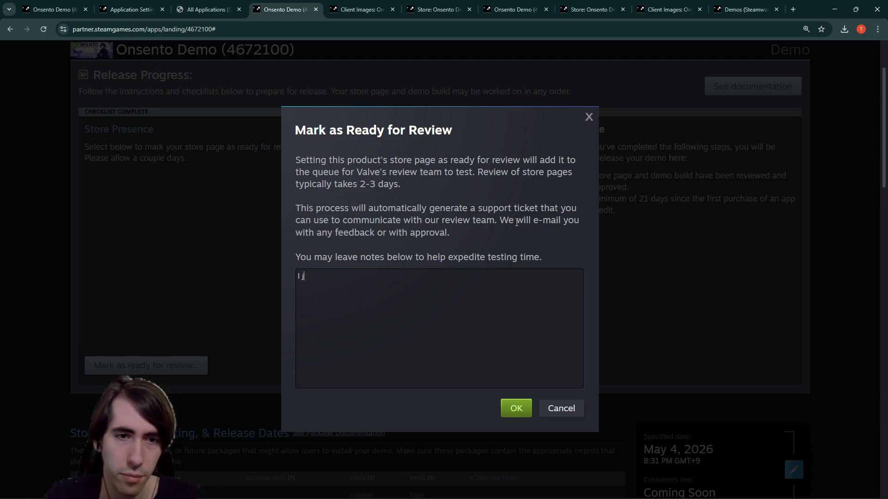
type("I created my")
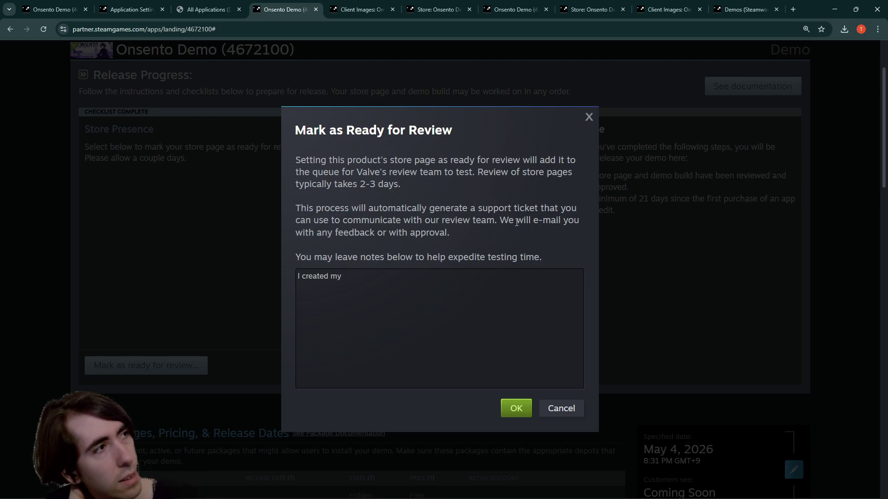
key("ctrl+a")
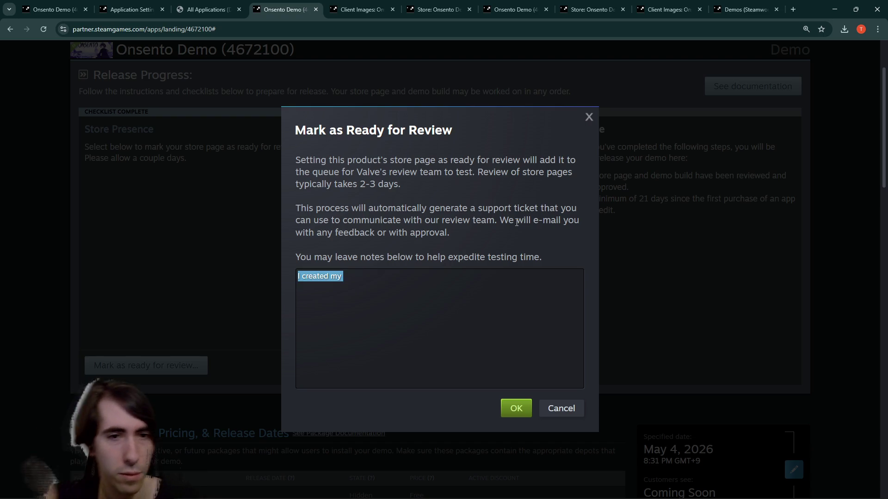
type("This is the demo ")
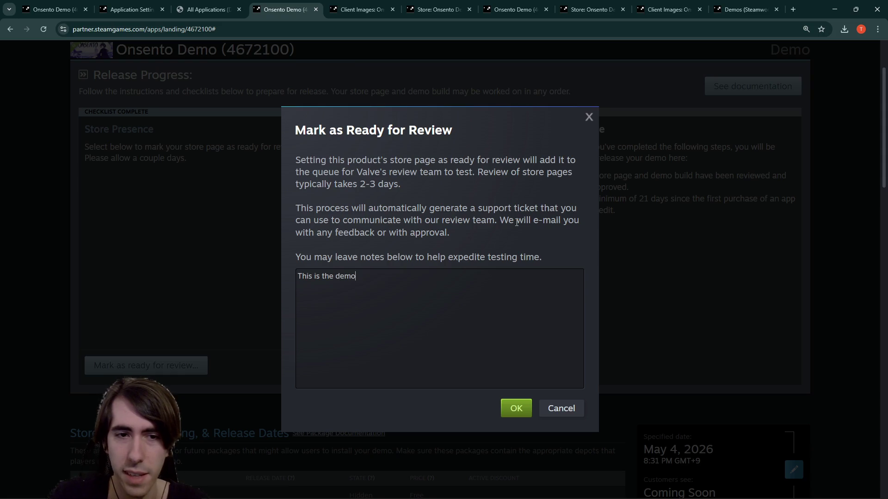
type("page ")
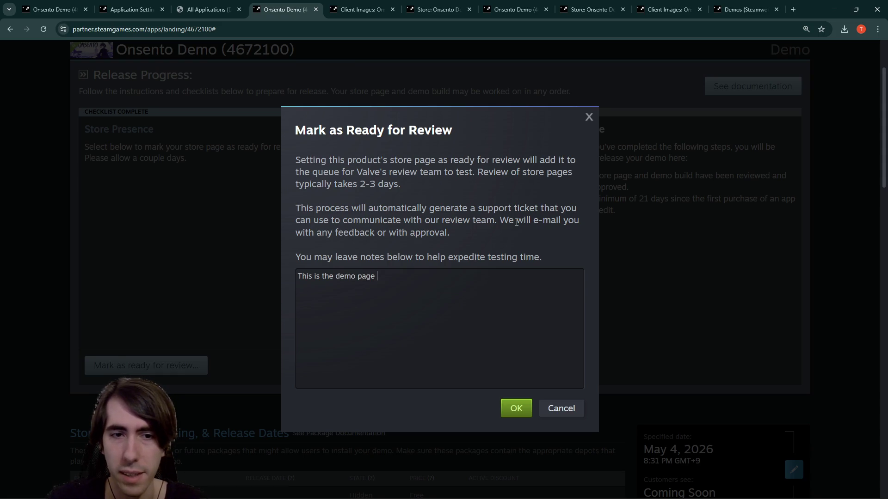
type("for my game")
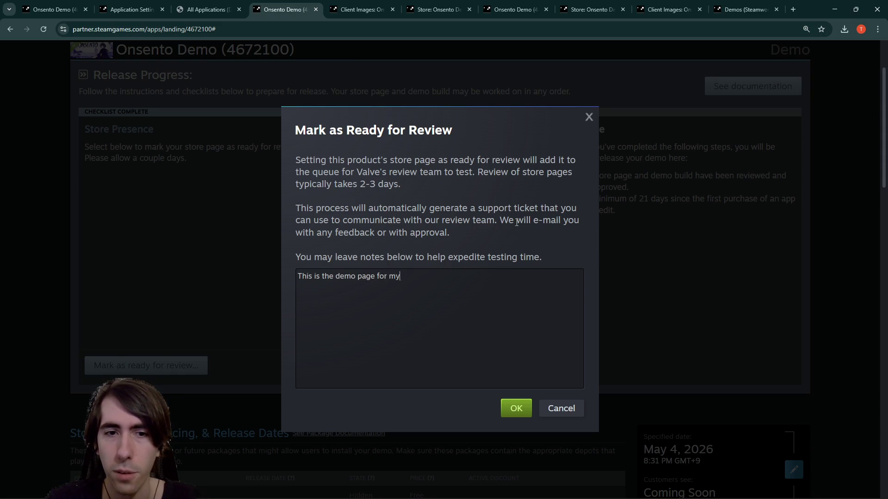
Step: Finish the note about joining the Deckbuilders Fest on May 4th, ending 'Thank you for your work!'
key("BackSpace")
key("BackSpace")
key("BackSpace")
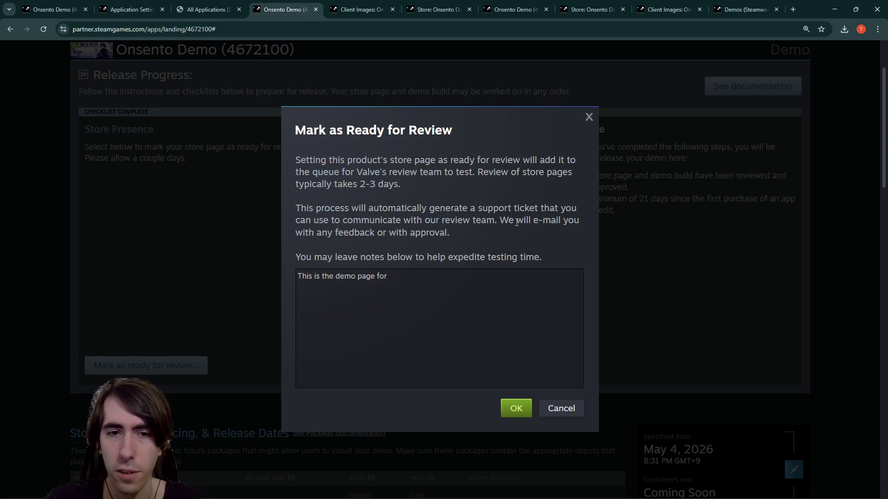
type("Onsento,")
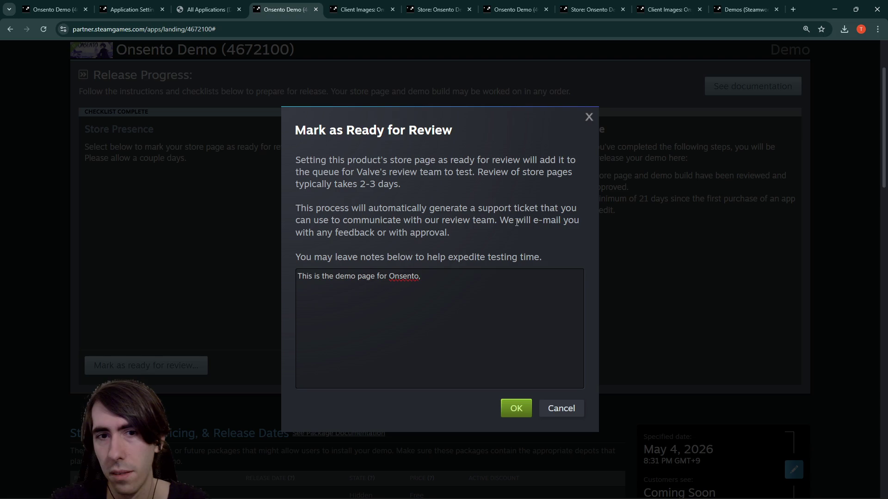
key("BackSpace")
key("BackSpace")
key("BackSpace")
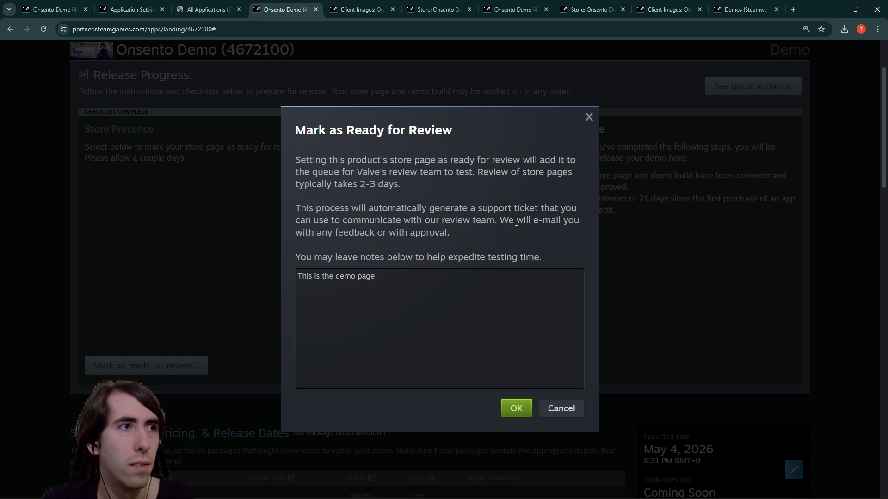
type("that I wil")
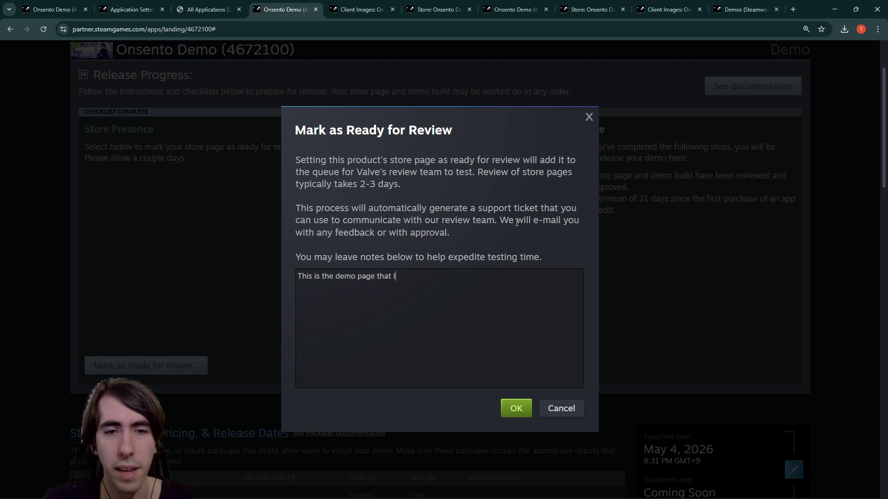
key("BackSpace")
key("BackSpace")
key("BackSpace")
type("wish ")
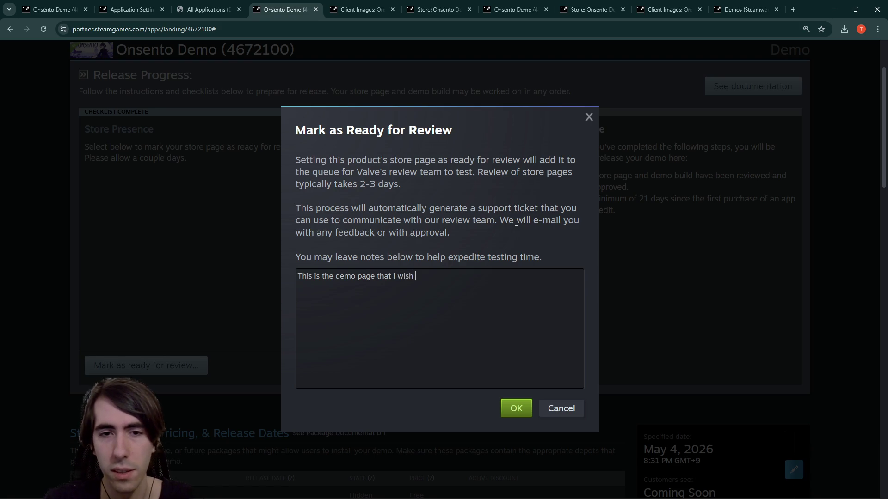
type("to participate in")
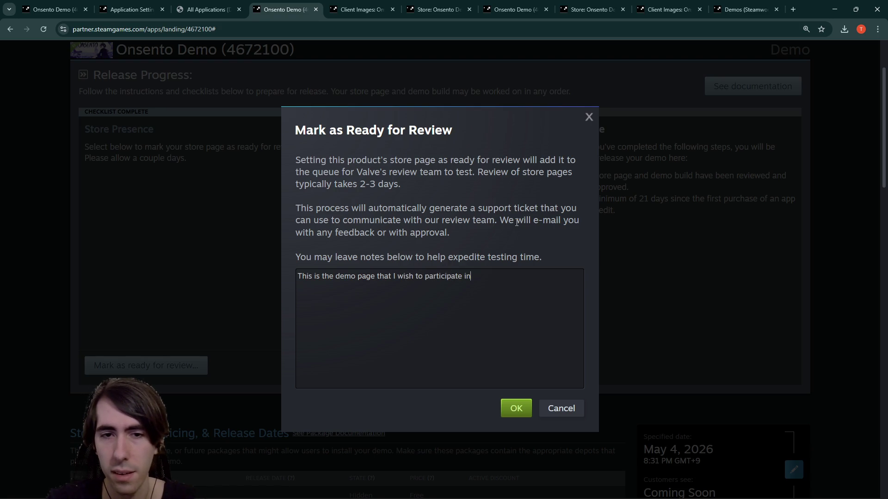
key("BackSpace")
key("BackSpace")
type("in")
key("BackSpace")
key("BackSpace")
type("n the Deckb")
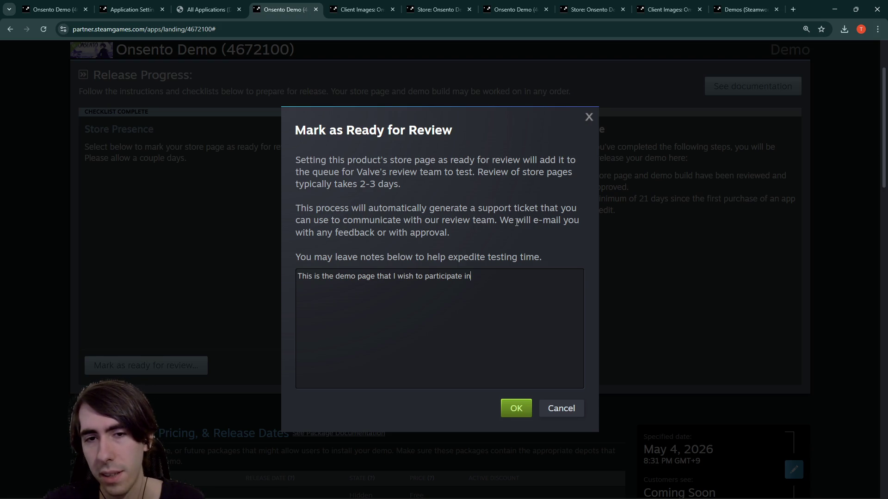
type("ui")
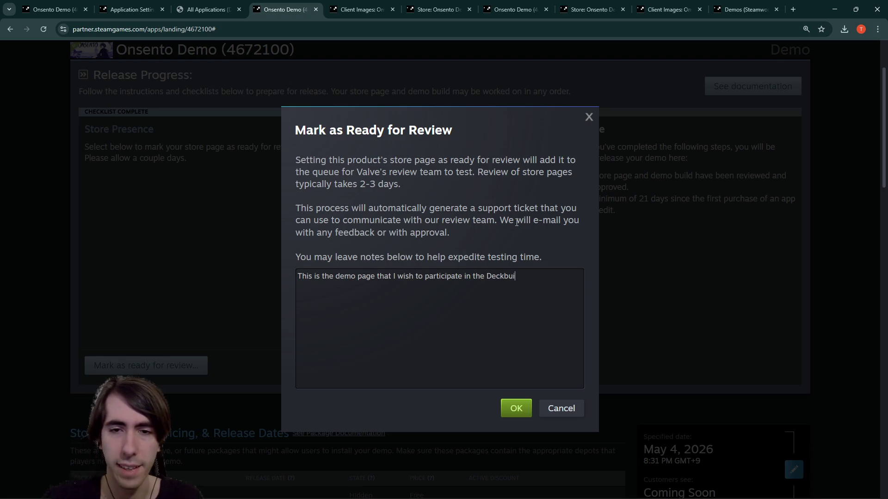
type("lders Fest with.")
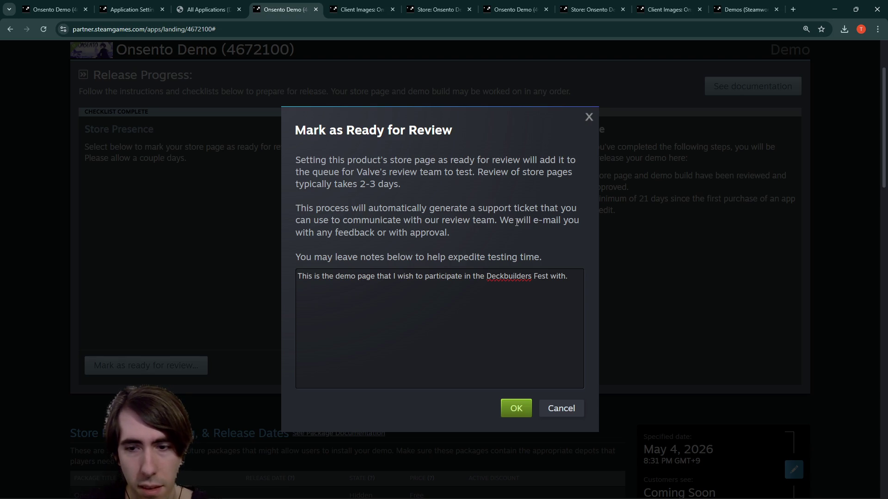
type("on May 4")
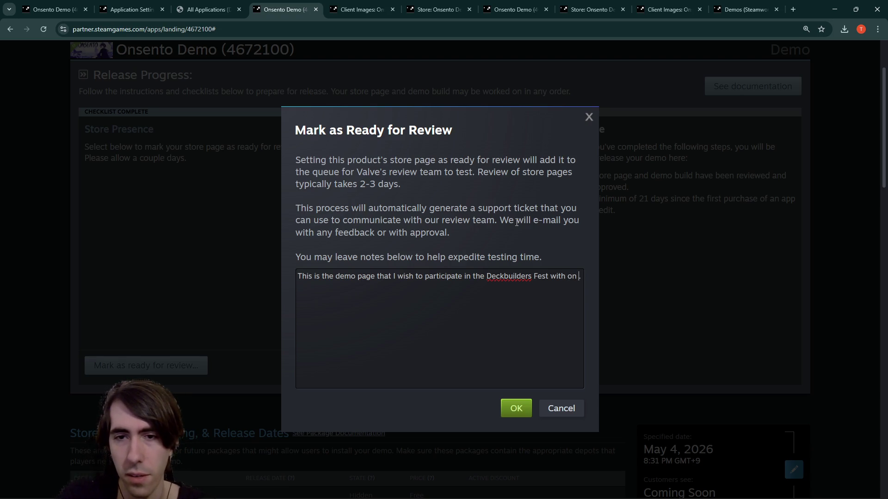
type("th. ")
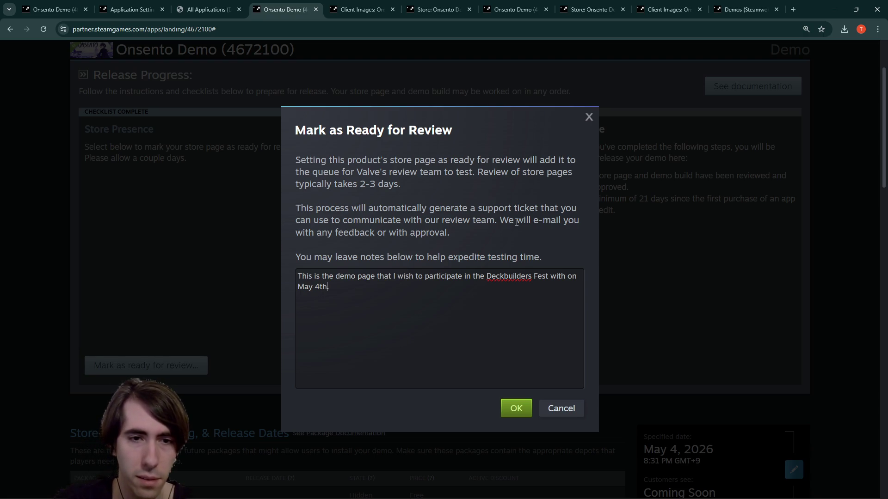
type("T")
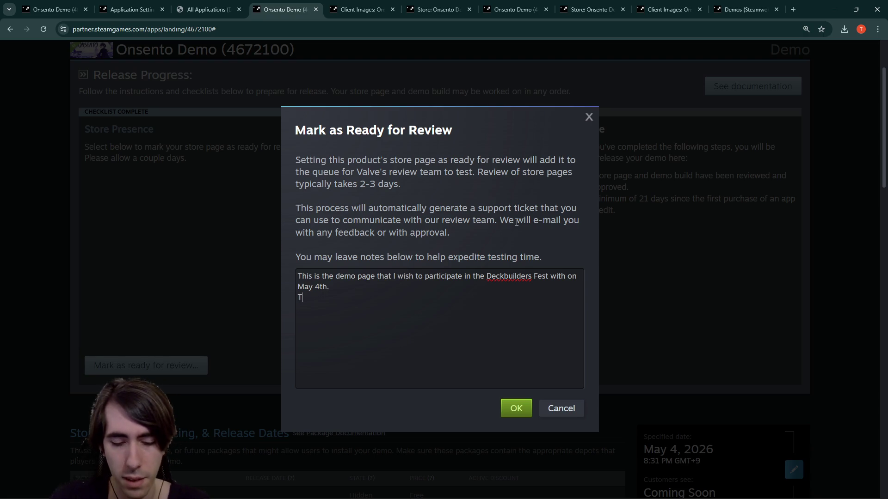
type("hank you for your c")
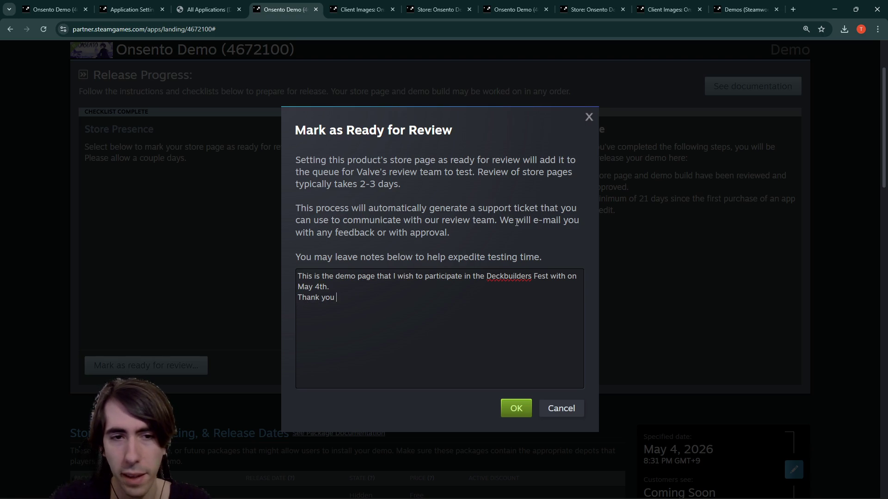
key("BackSpace")
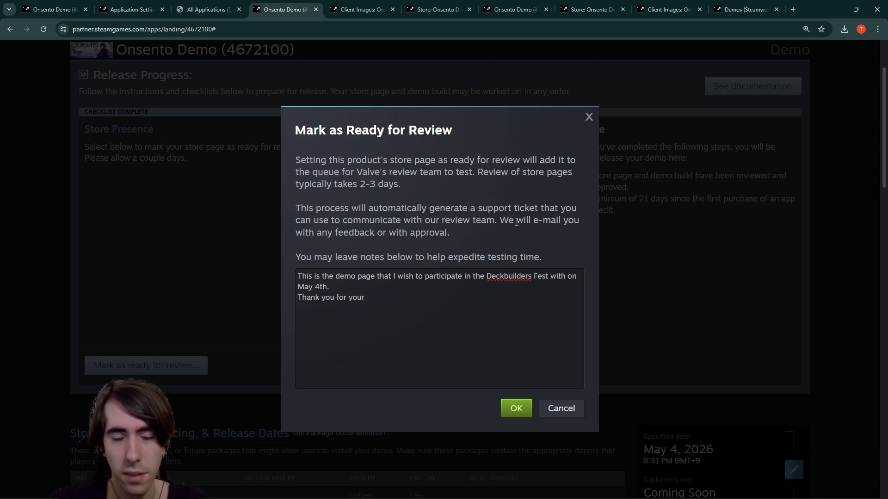
type("work!")
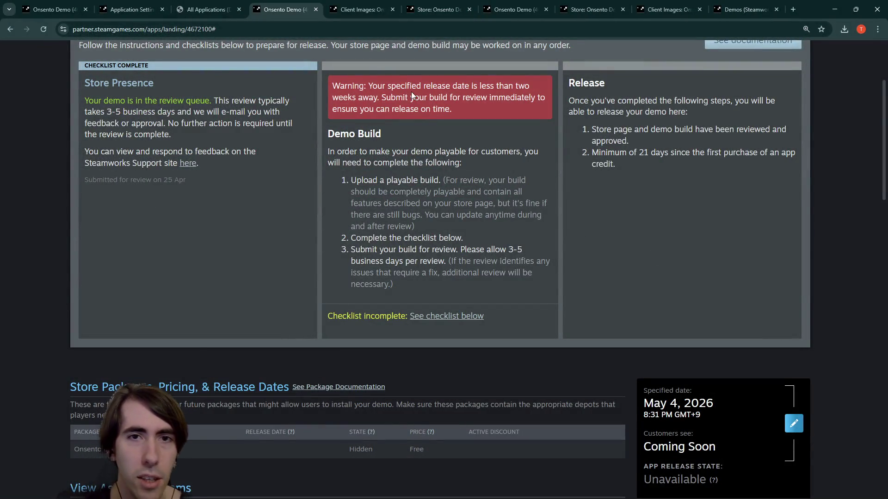
Step: Look over the submitted demo page, then go to the 'Store: Onsento Demo' store-page editor
scroll(423, 233, "down", 14)
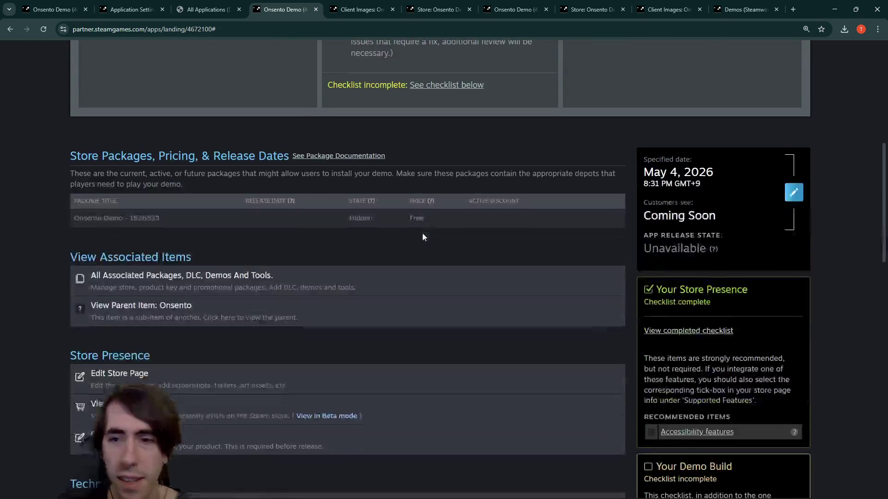
scroll(483, 254, "down", 2)
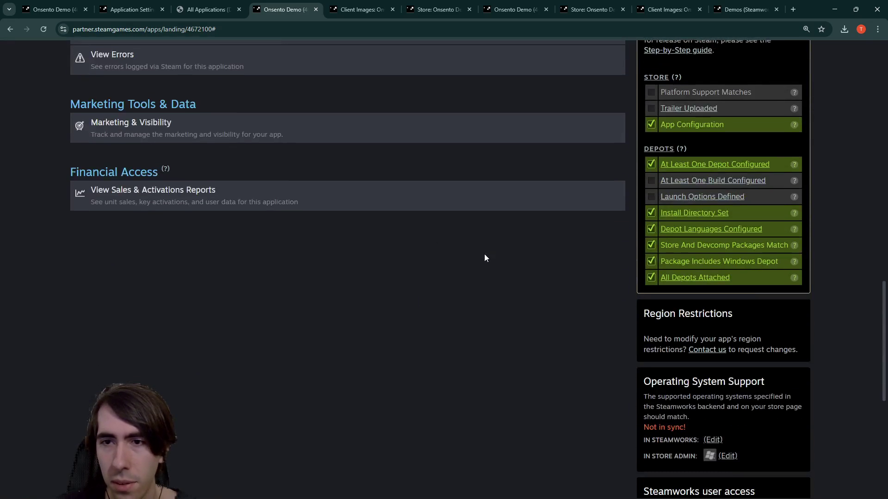
scroll(483, 255, "up", 3)
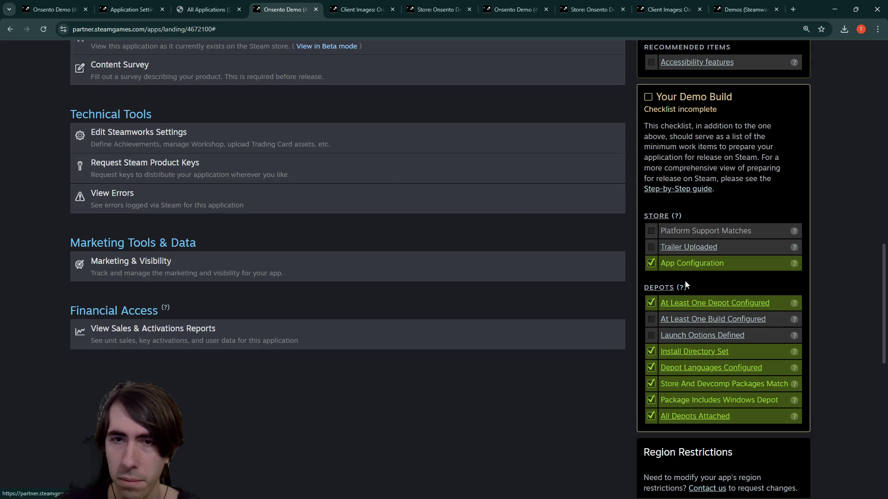
left_click(425, 12)
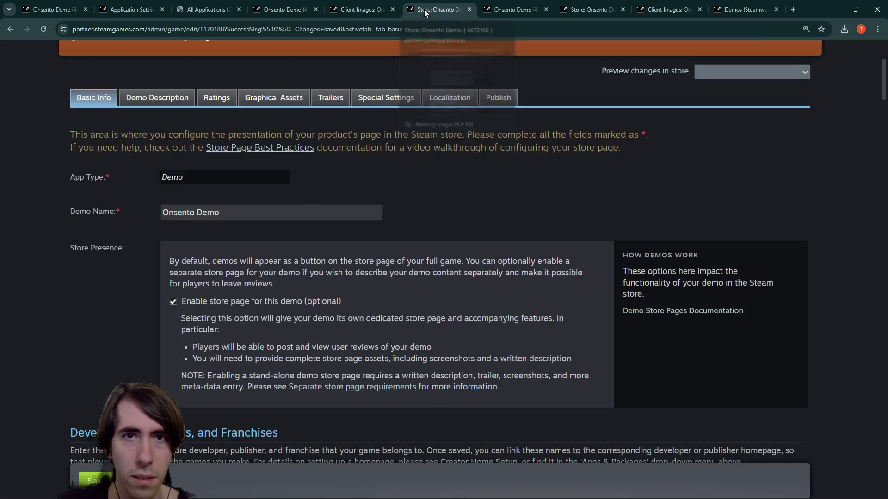
Step: Scroll the Onsento (4449570) landing page to the Your Game Build checklist's Platform Support Matches item
scroll(400, 206, "down", 1)
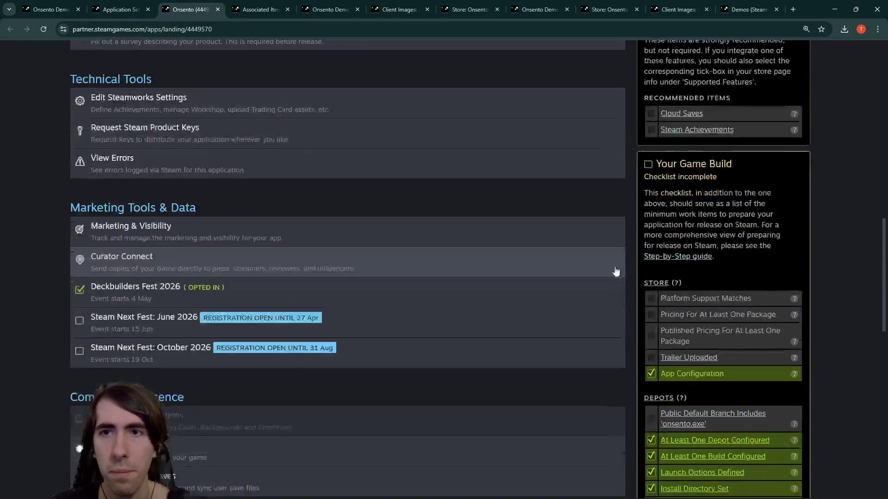
scroll(614, 271, "up", 4)
scroll(681, 229, "down", 4)
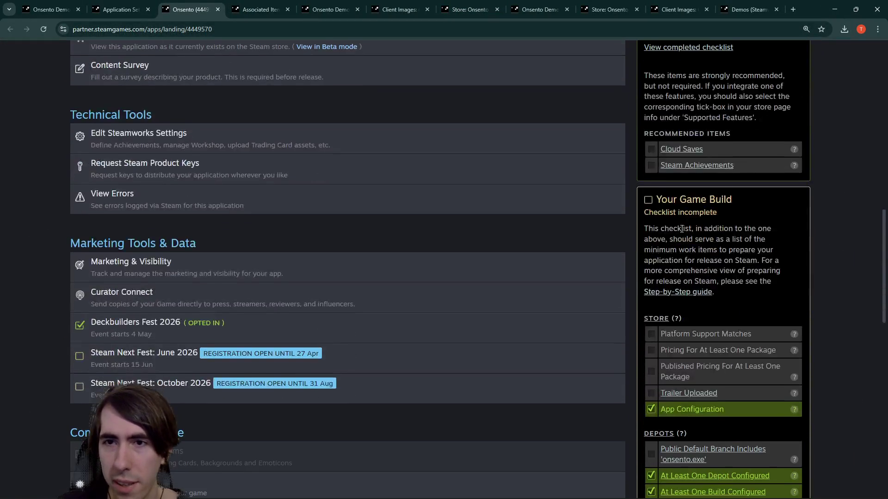
scroll(682, 229, "down", 3)
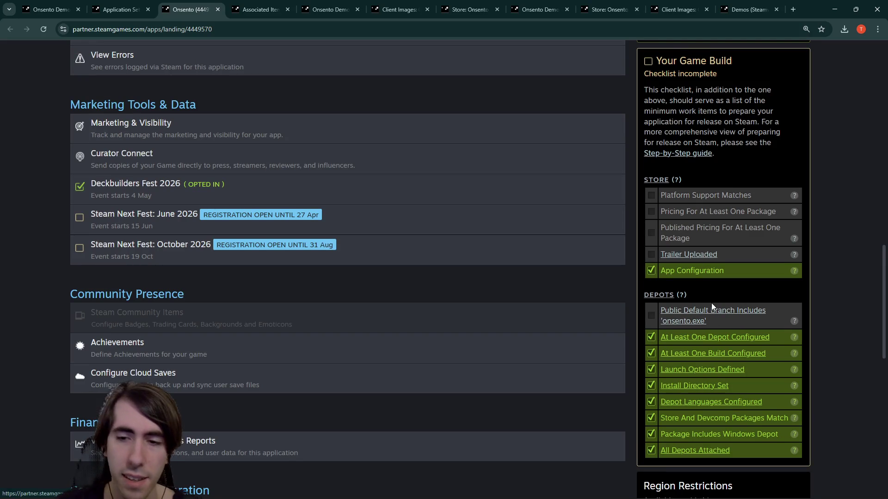
scroll(693, 308, "down", 1)
scroll(686, 301, "up", 2)
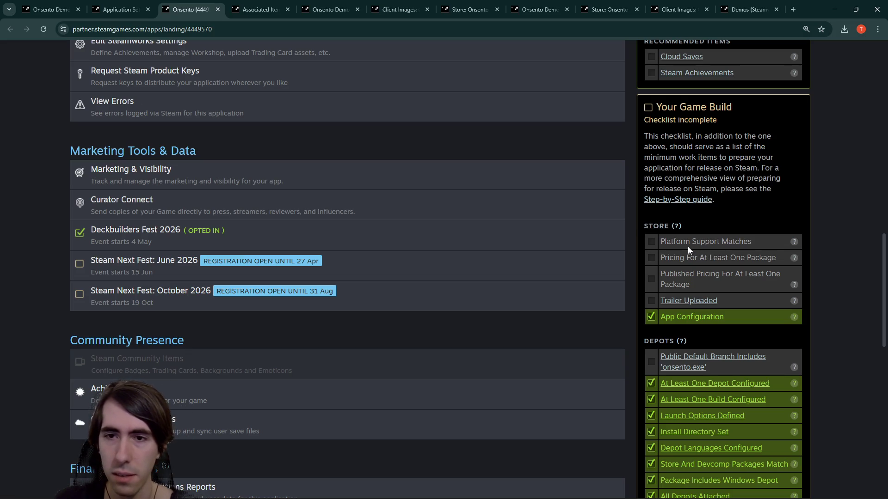
left_click_drag(691, 240, 728, 242)
left_click(727, 243)
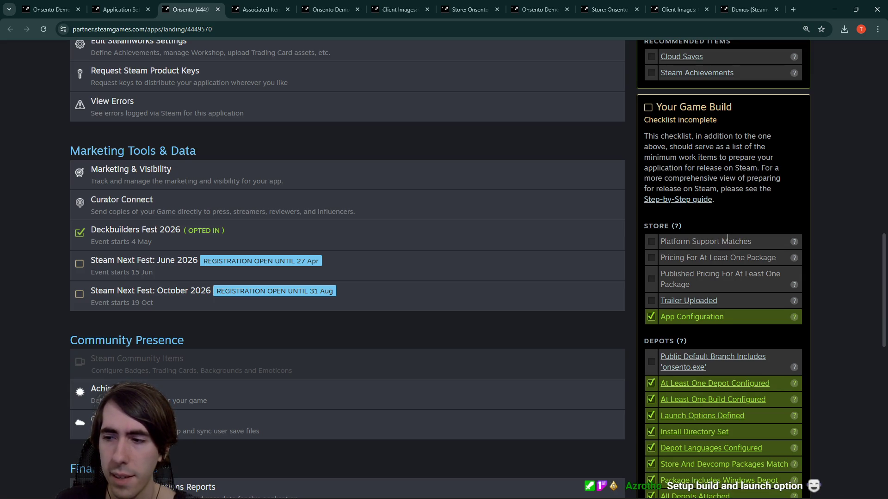
scroll(722, 228, "down", 5)
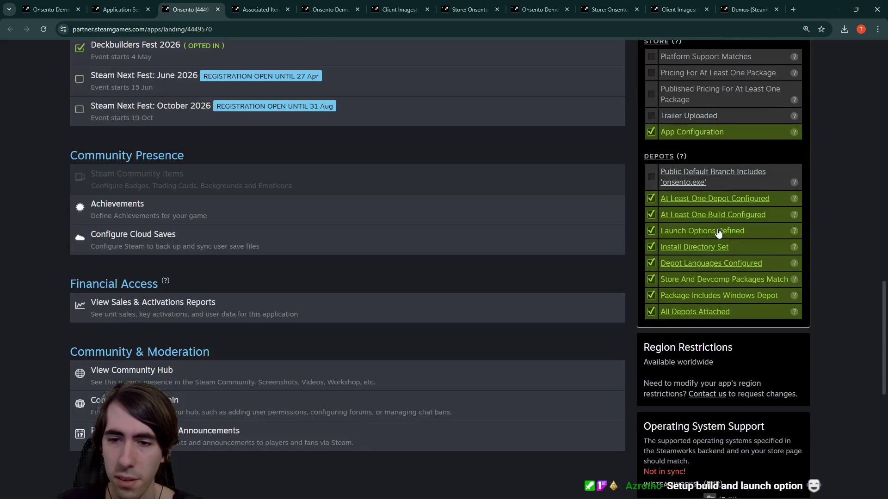
scroll(644, 230, "down", 3)
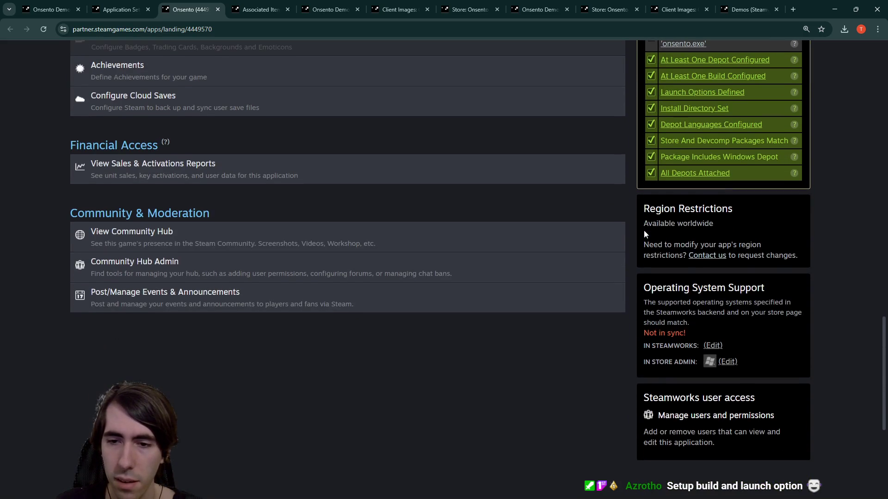
scroll(644, 229, "up", 1)
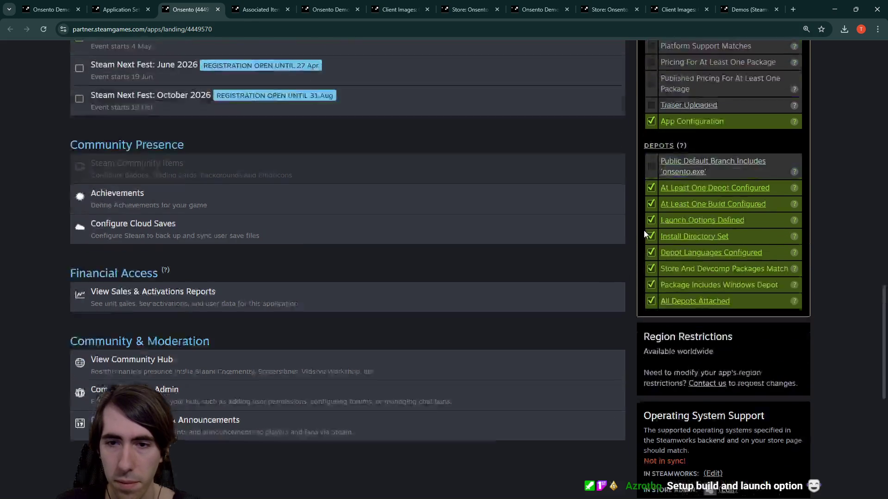
scroll(644, 230, "up", 3)
scroll(643, 230, "down", 1)
scroll(642, 226, "down", 1)
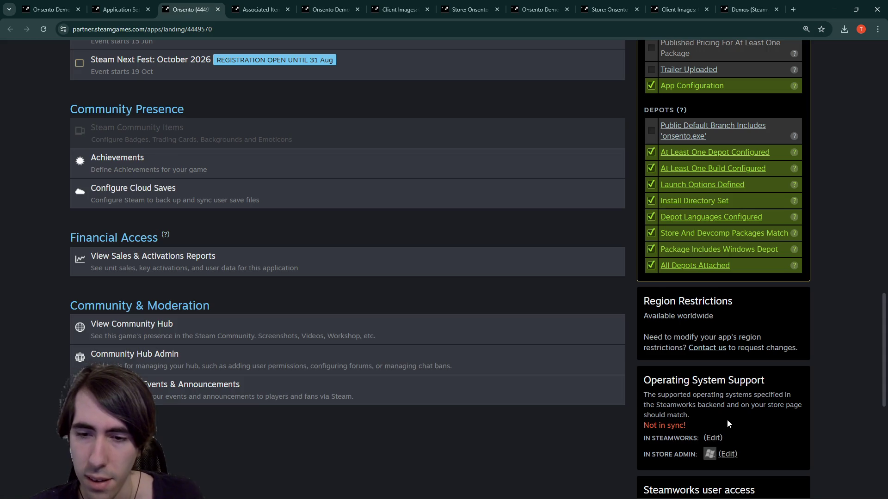
scroll(703, 437, "down", 1)
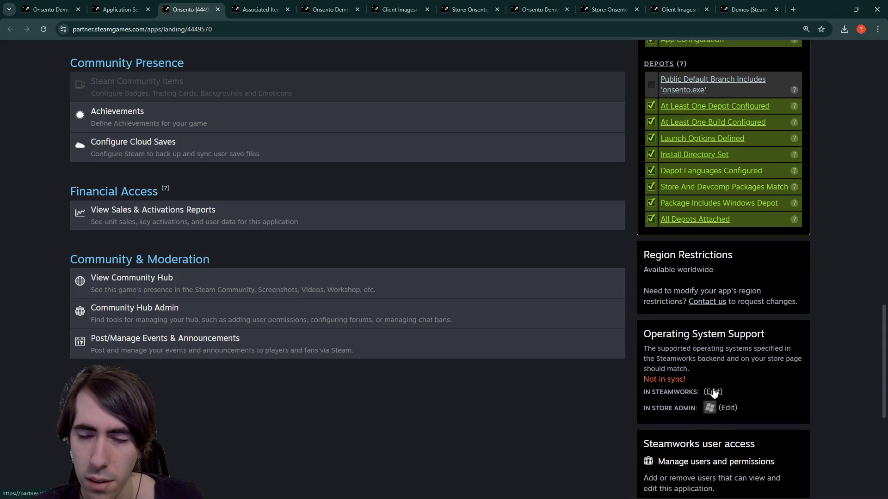
Step: Glance at the Godot editor, then return to the Onsento landing page checklist
left_click(834, 9)
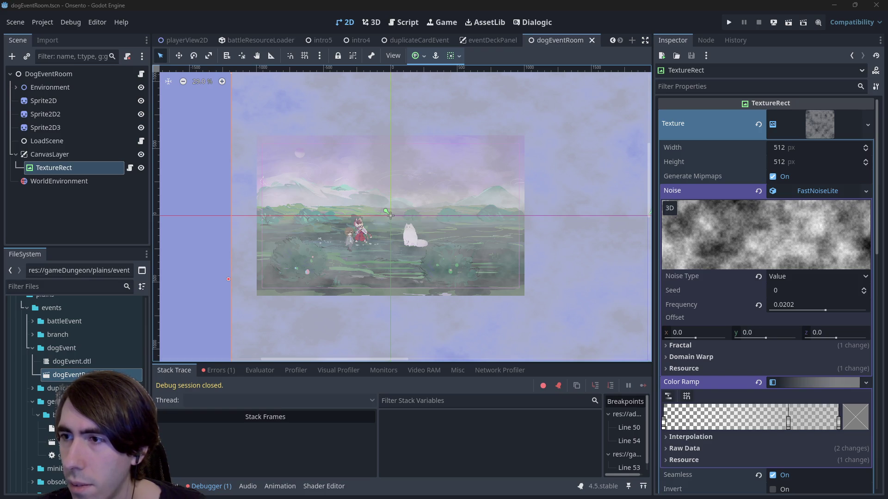
key("alt+Tab")
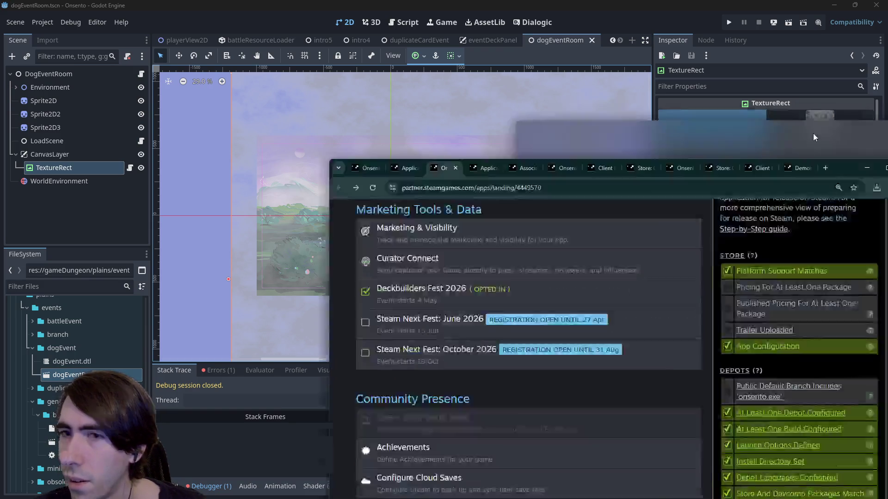
scroll(709, 420, "down", 5)
scroll(709, 420, "down", 1)
scroll(707, 411, "down", 2)
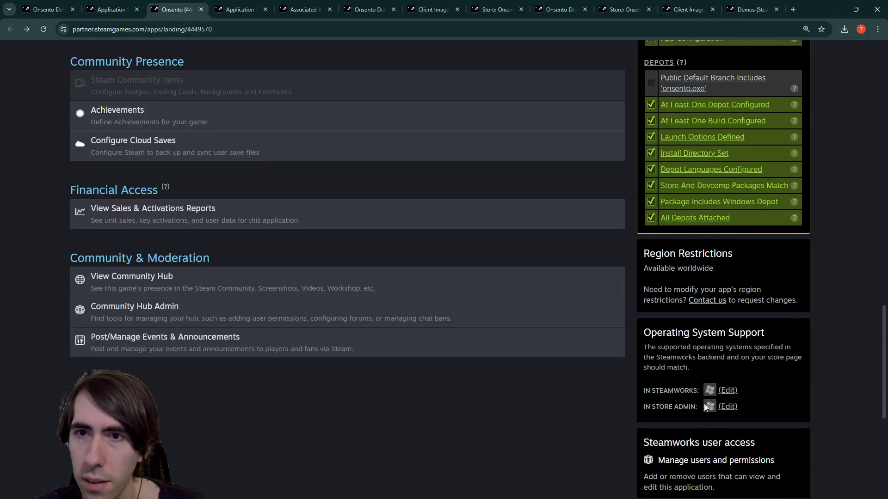
scroll(703, 404, "up", 4)
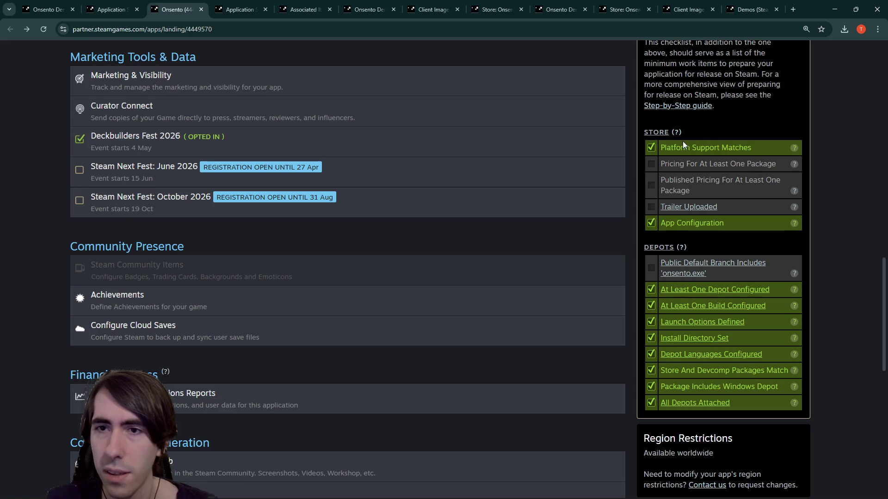
Step: Check the Platform Support Matches and One Package pricing items, then view the demo's Content Survey
left_click_drag(683, 146, 777, 145)
left_click_drag(670, 161, 759, 169)
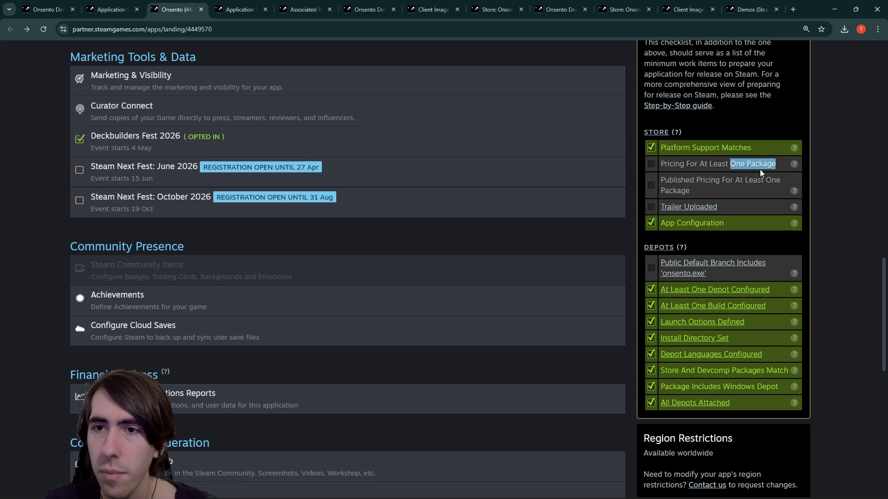
left_click(759, 169)
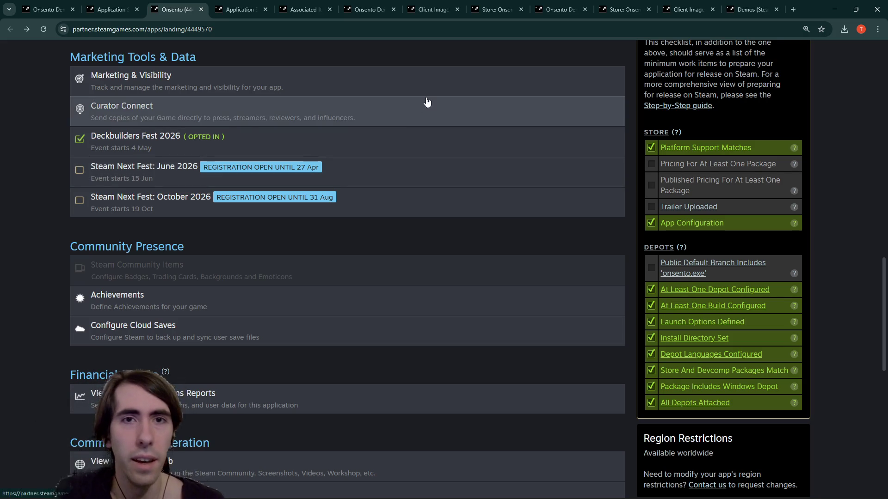
left_click(560, 13)
scroll(390, 248, "down", 6)
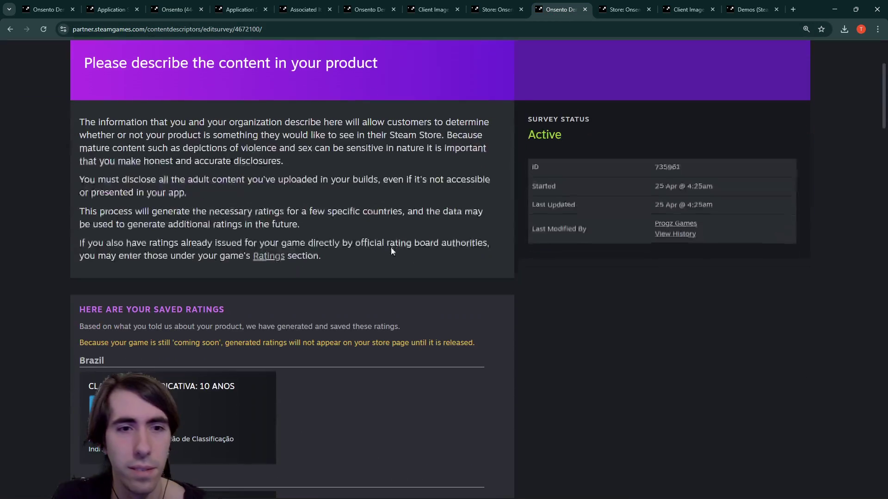
Step: Check Godot, then return to the browser with both landing pages and view the demo's store checklist
left_click(834, 9)
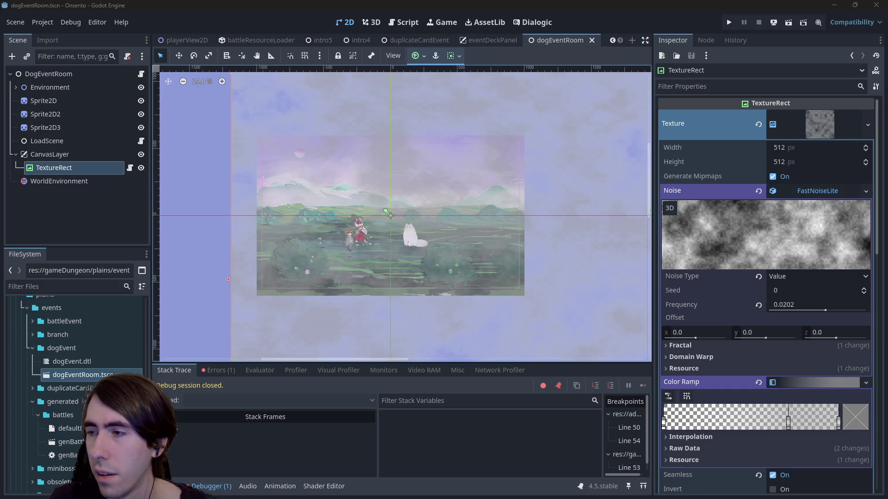
key("alt+Tab")
scroll(562, 263, "down", 1)
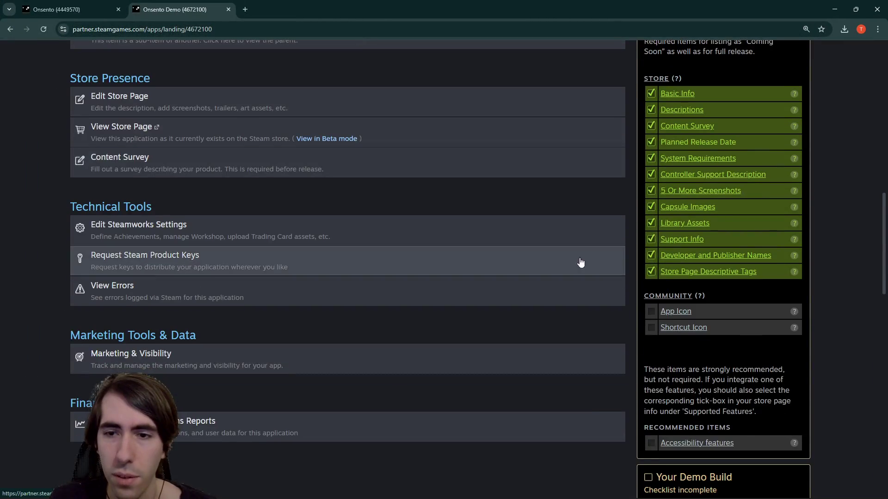
Step: Compare the Onsento and Onsento Demo landing-page checklists by switching between their tabs
scroll(581, 262, "down", 8)
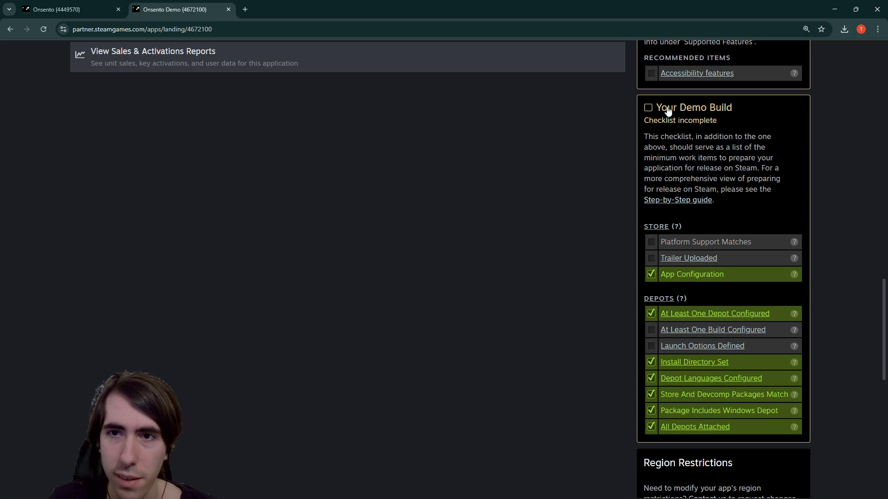
left_click(69, 9)
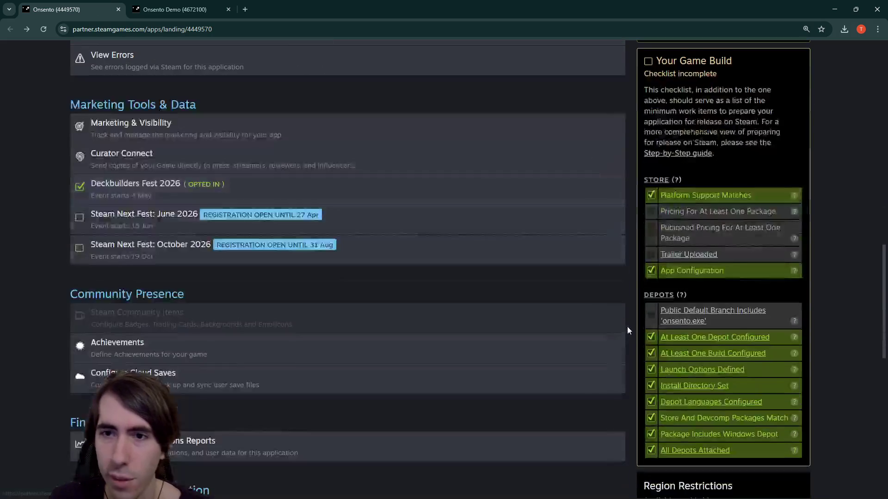
key("ctrl+Tab")
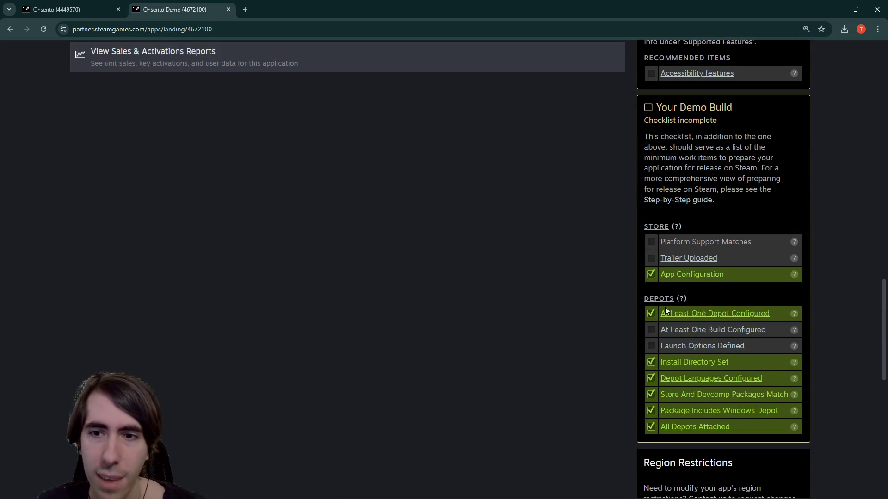
left_click(93, 5)
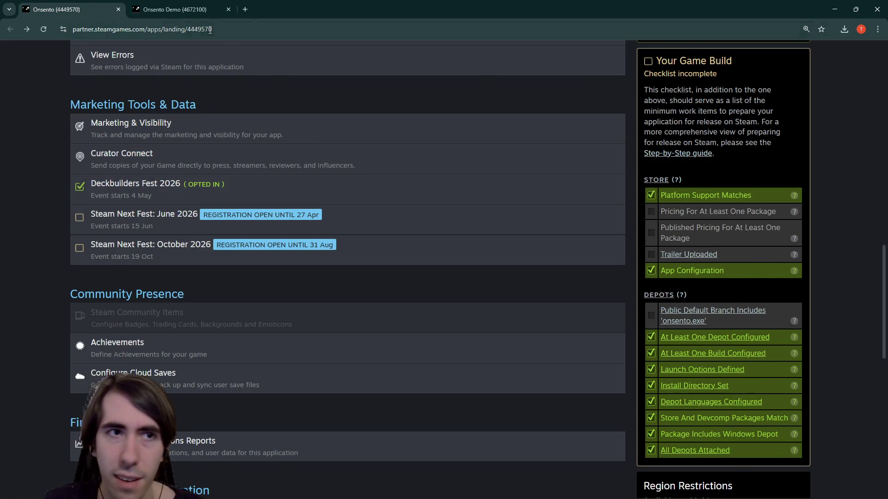
key("ctrl+Tab")
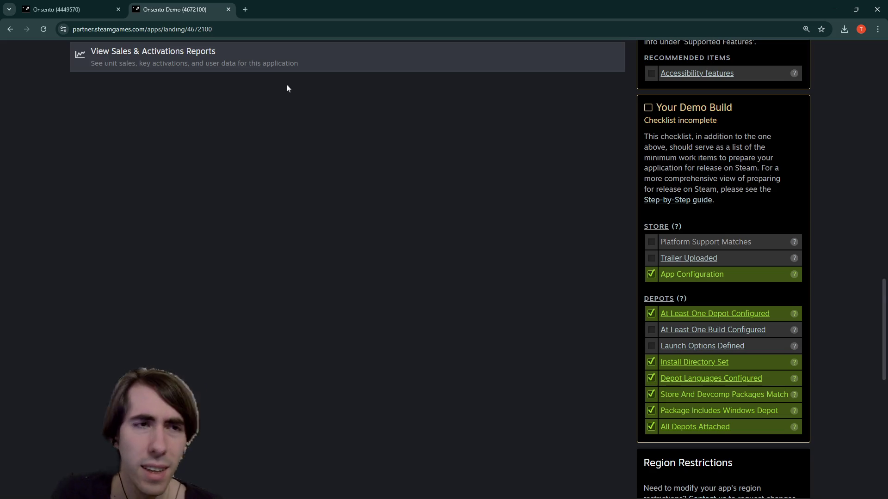
left_click(97, 9)
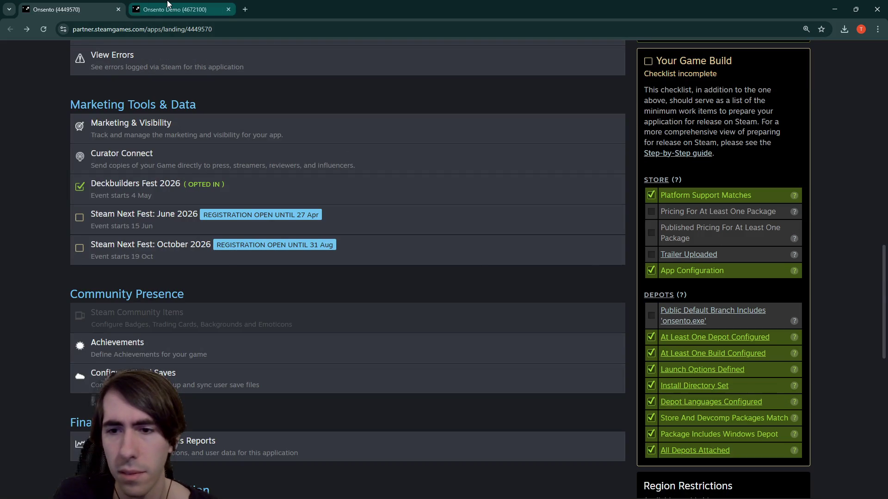
Step: Open both apps' Launch Options Defined and At Least One Build Configured links in new tabs
middle_click(698, 369)
left_click(306, 9)
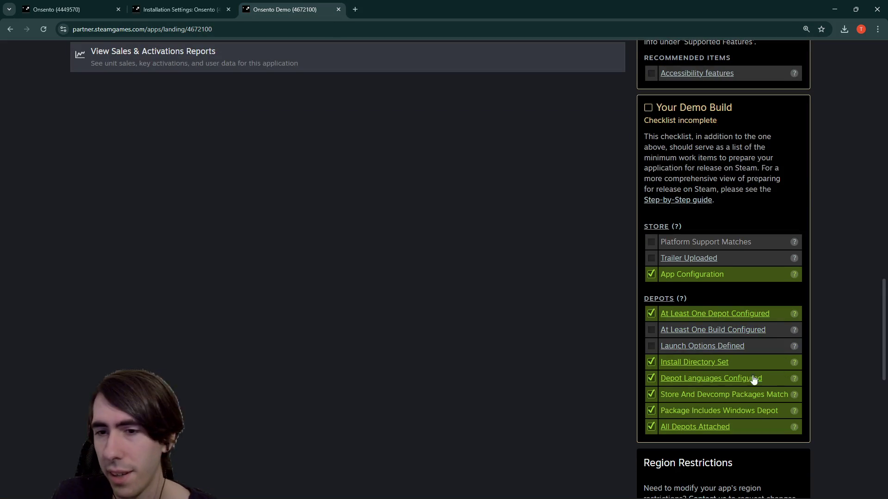
middle_click(715, 350)
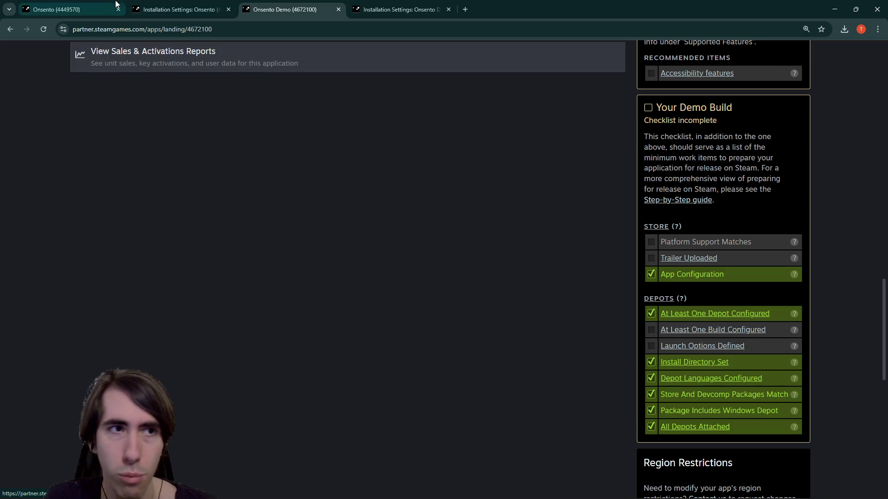
left_click(69, 10)
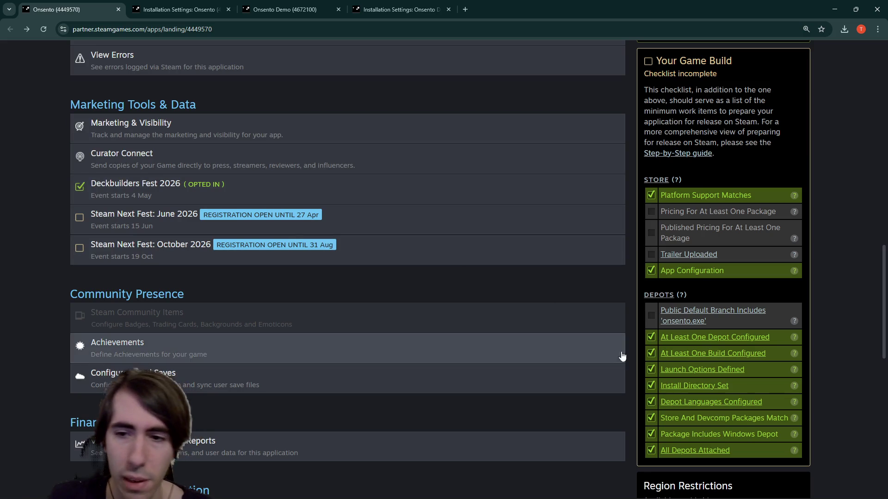
middle_click(707, 356)
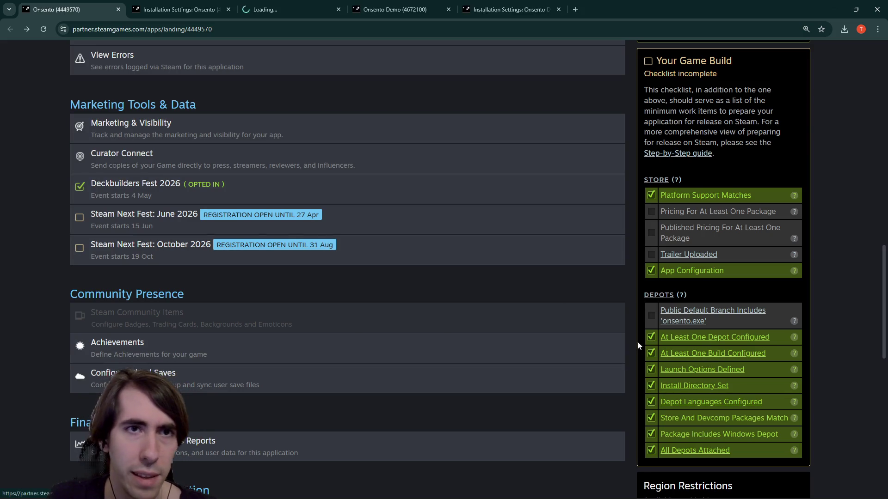
key("ctrl+4")
middle_click(695, 333)
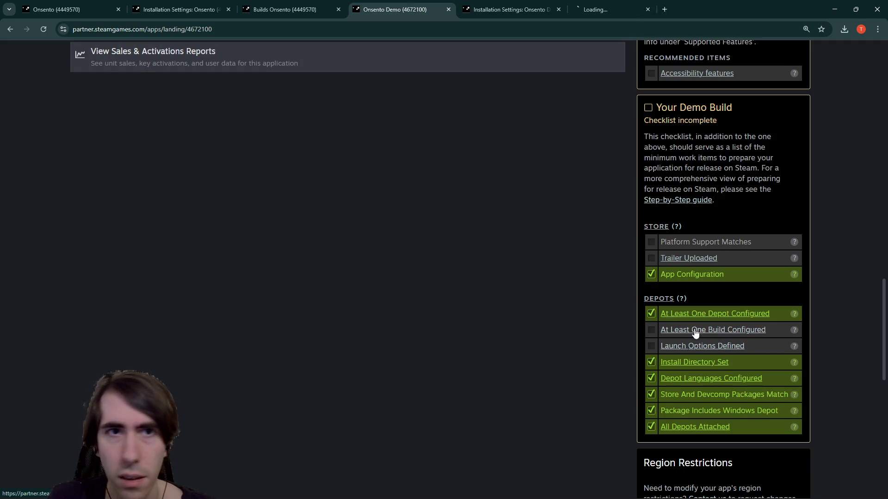
Step: Copy Onsento's install folder name and change the demo's install folder to OnsentoDemo
left_click(834, 10)
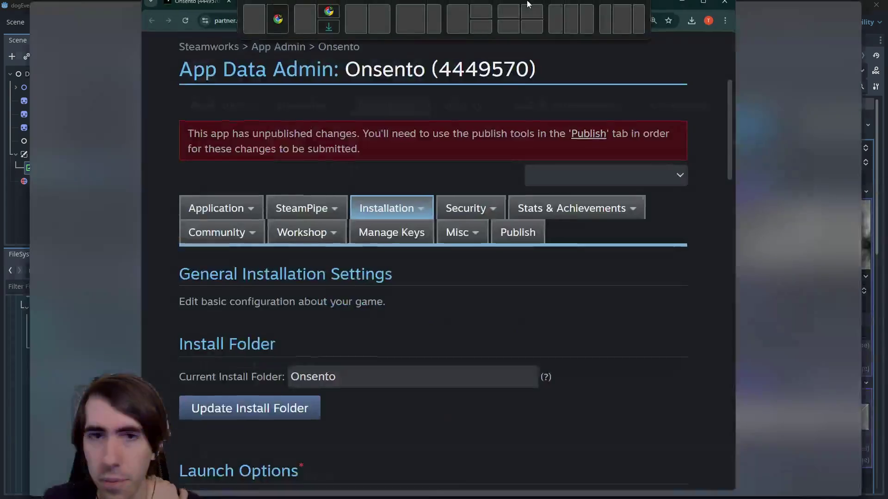
scroll(289, 272, "up", 1)
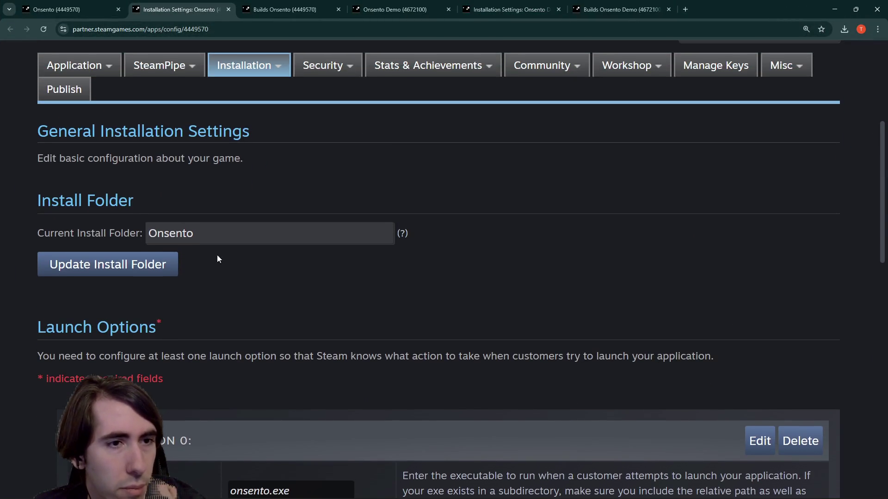
double_click(174, 233)
key("ctrl+c")
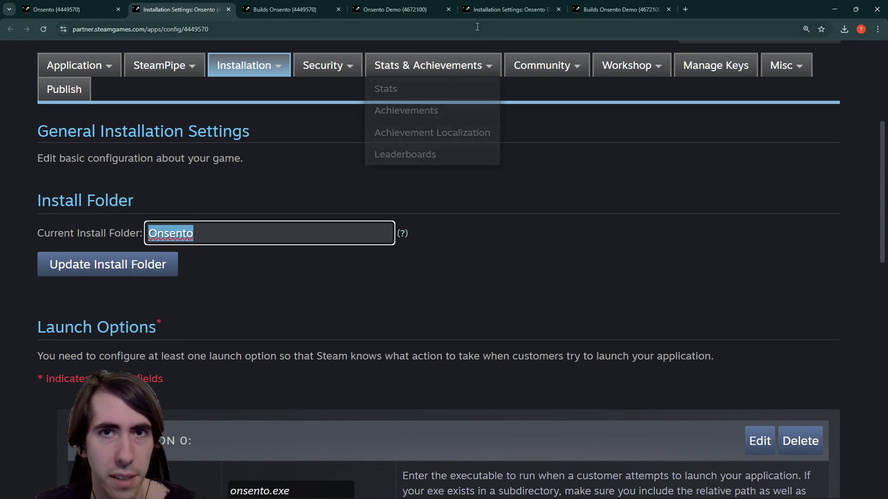
left_click(477, 4)
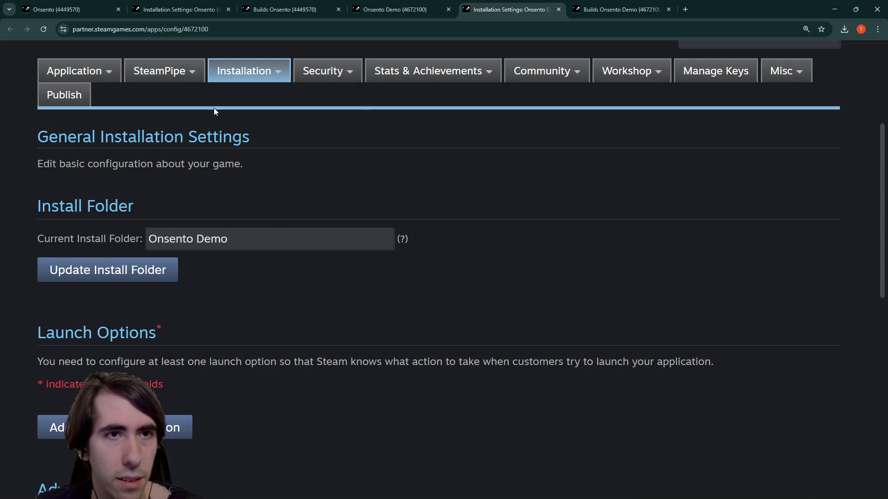
triple_click(244, 237)
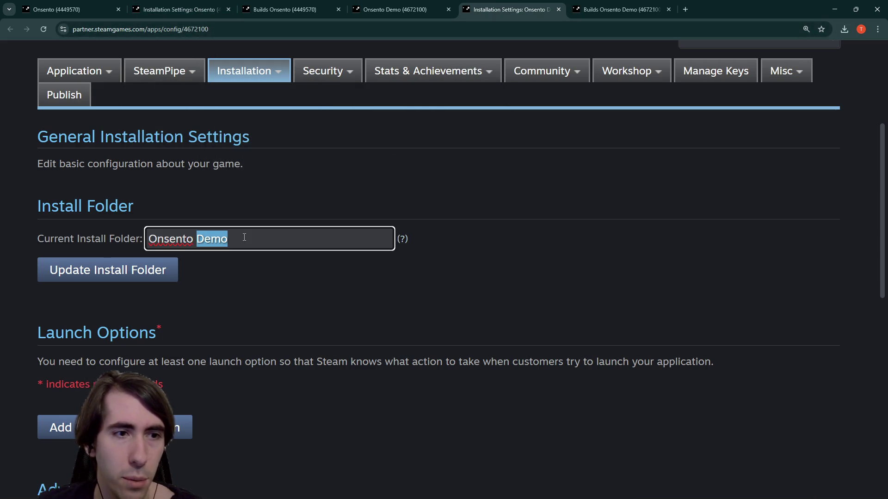
key("ctrl+v")
left_click(479, 240)
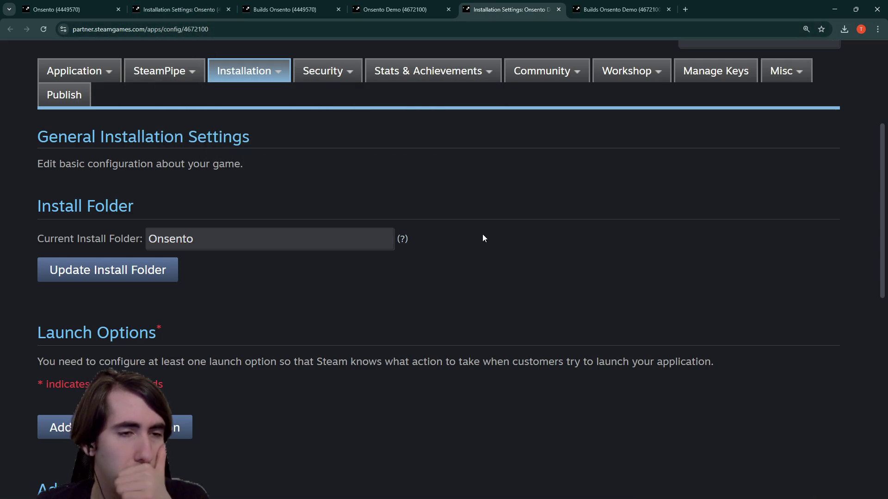
left_click(266, 242)
type("Demo")
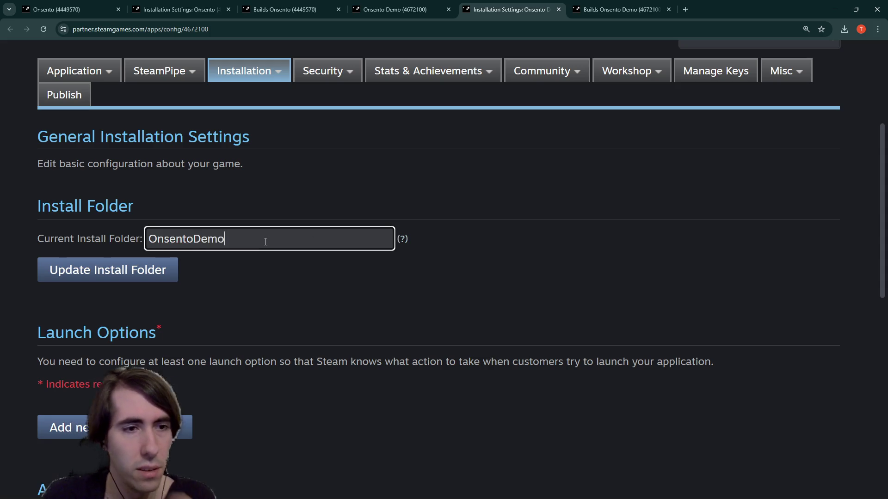
Step: Compare the main game's and demo's installation settings and launch options, then add a demo launch option
left_click(185, 9)
scroll(512, 327, "down", 5)
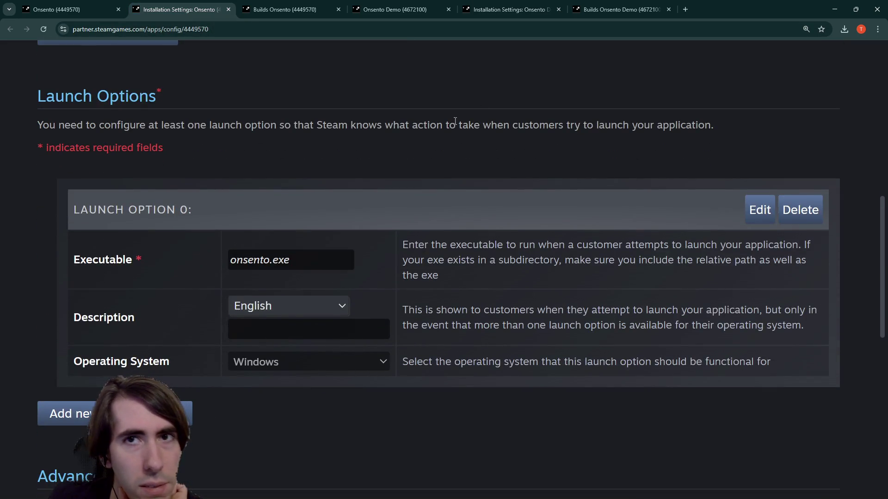
left_click(509, 10)
scroll(400, 74, "down", 3)
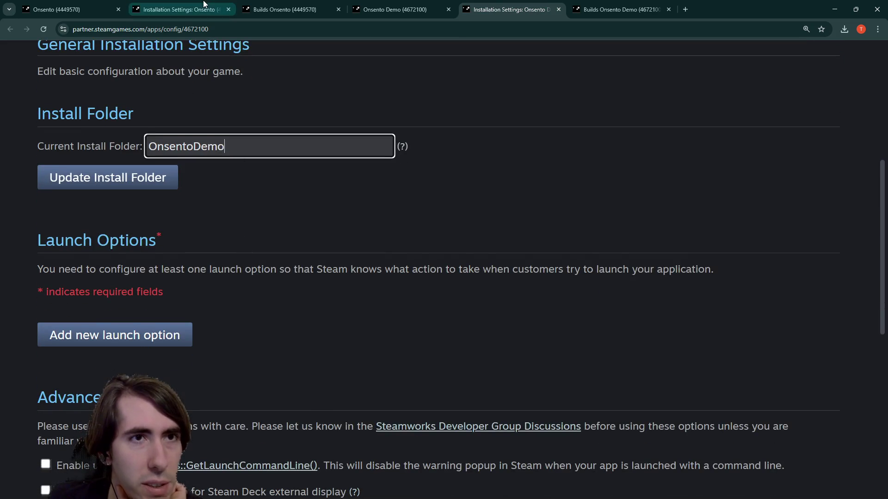
scroll(159, 237, "up", 1)
scroll(180, 227, "down", 1)
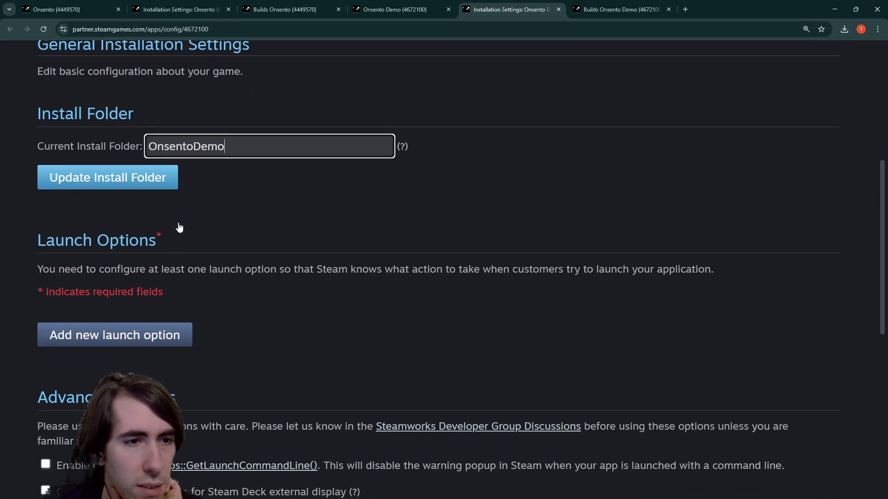
scroll(180, 228, "down", 2)
left_click(190, 9)
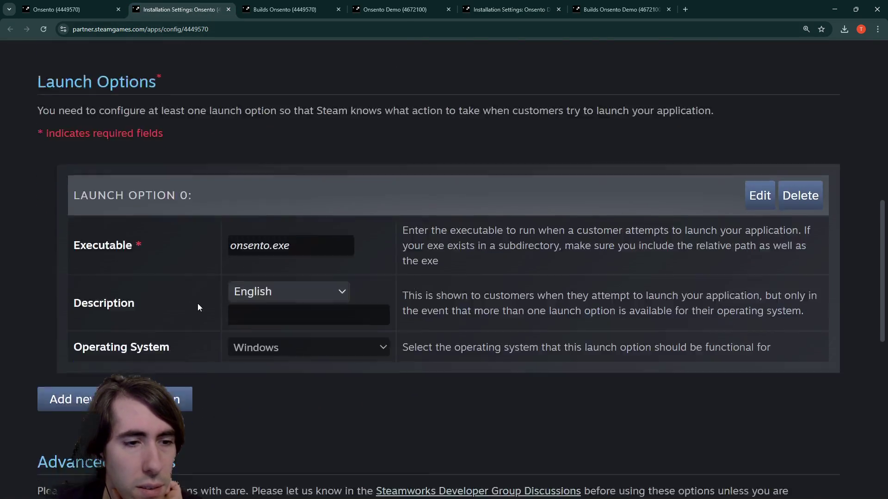
scroll(198, 304, "down", 4)
scroll(293, 170, "up", 1)
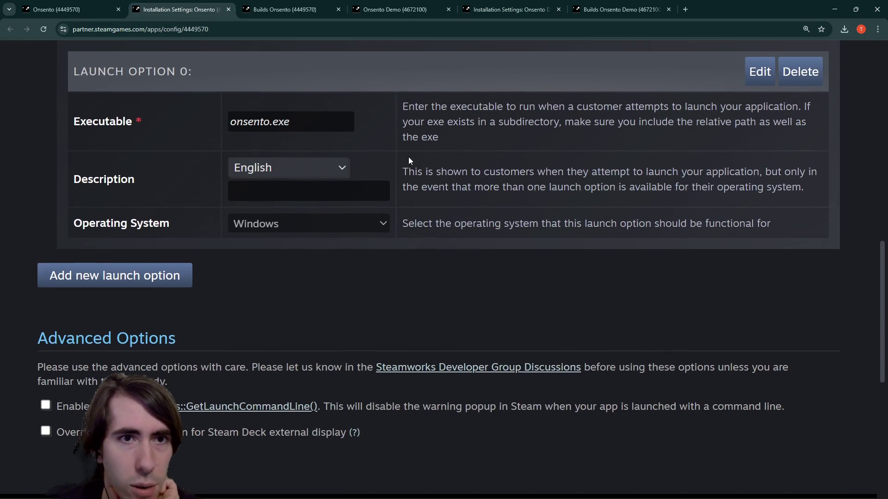
scroll(409, 160, "up", 1)
left_click(524, 8)
scroll(260, 293, "up", 1)
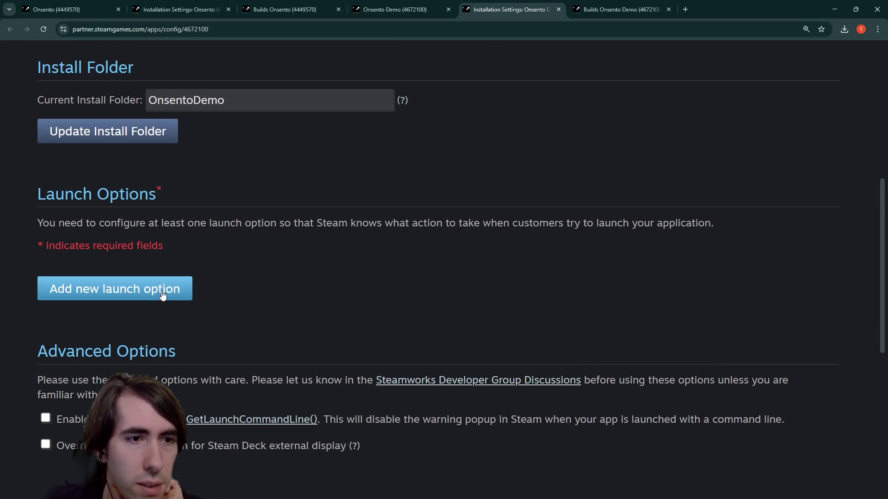
left_click(161, 295)
Step: Look over both apps' Builds pages, then return to the demo's installation settings
left_click(661, 16)
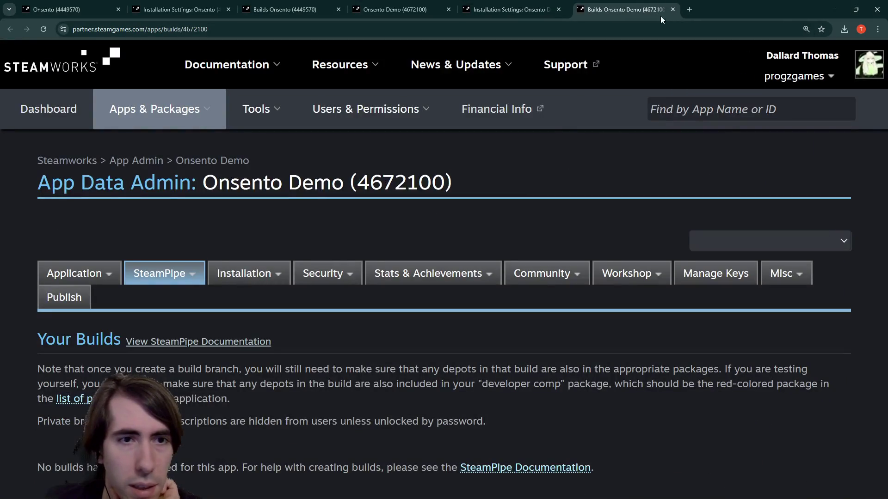
left_click(284, 9)
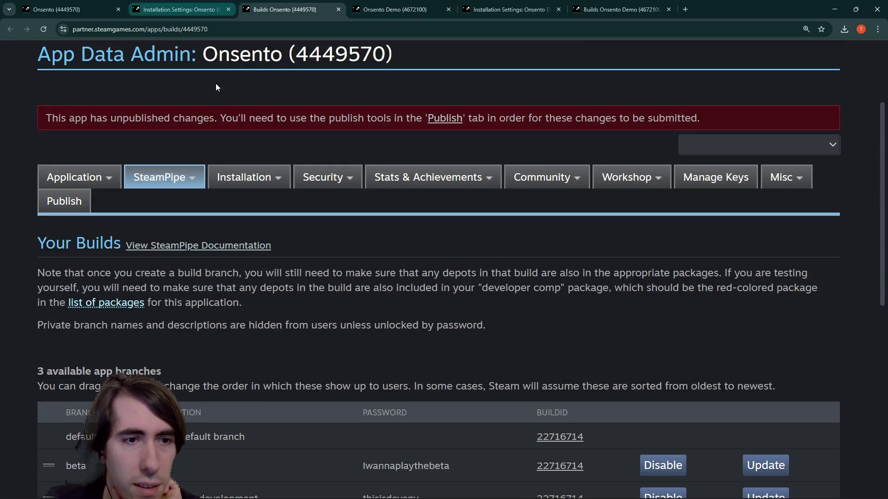
scroll(215, 87, "down", 3)
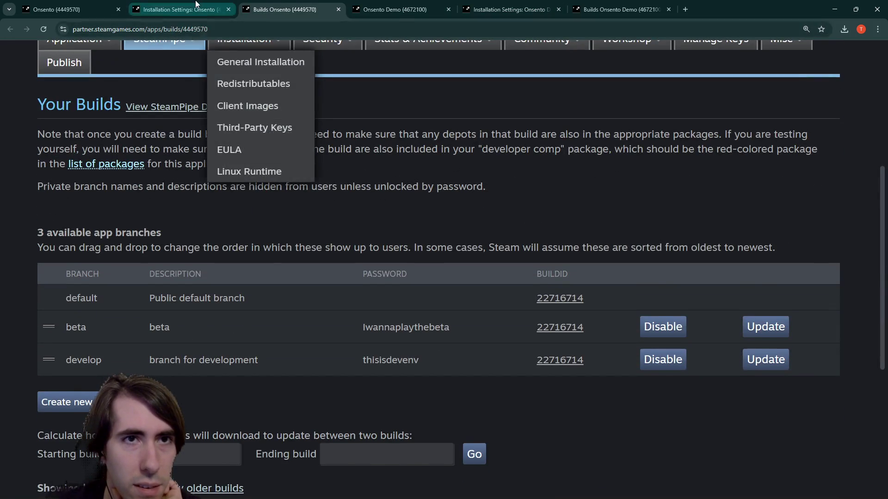
left_click(195, 6)
left_click(393, 9)
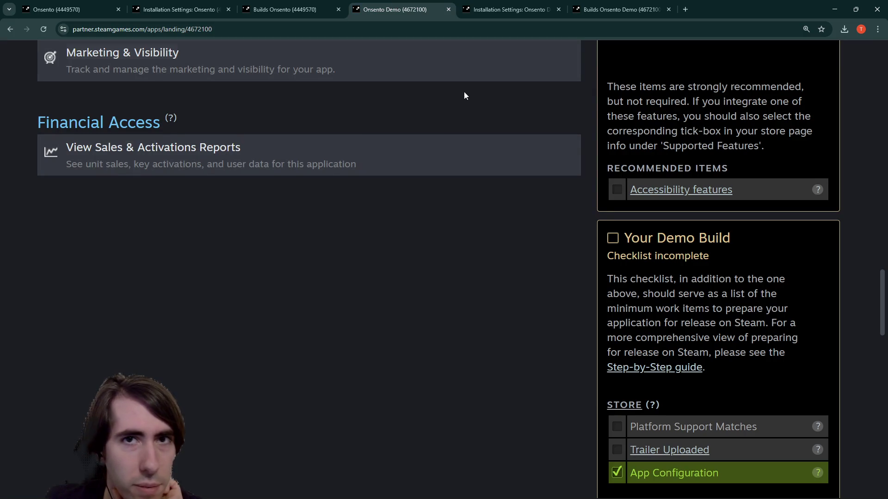
left_click(503, 10)
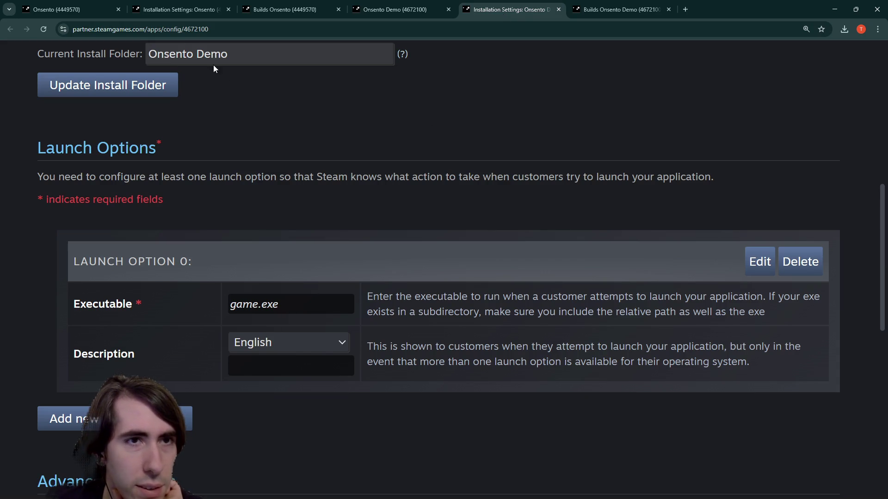
Step: Change the demo's Launch Option 0 executable from game to onsento, matching the main game
left_click(185, 8)
double_click(263, 167)
left_click(504, 9)
double_click(247, 306)
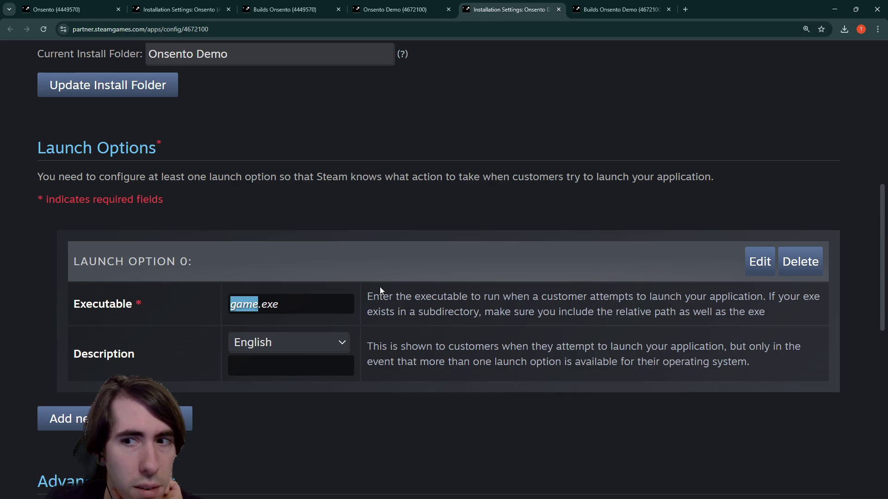
left_click(758, 262)
double_click(244, 319)
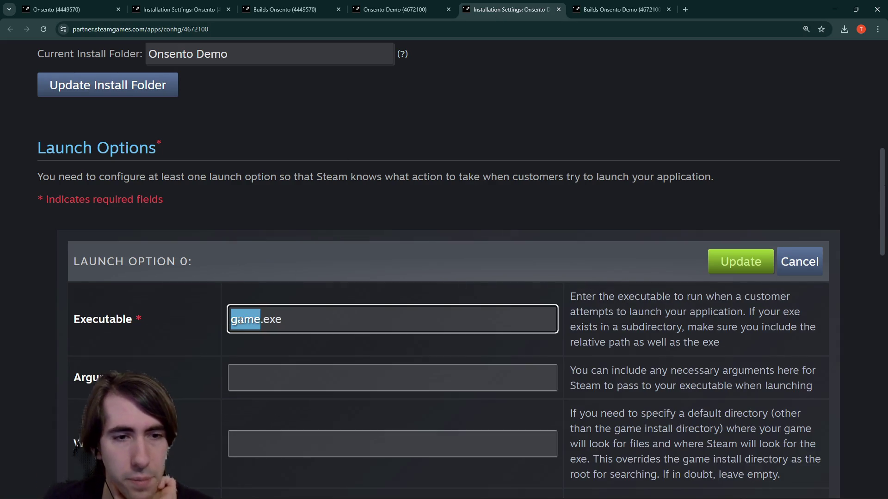
type("onsento")
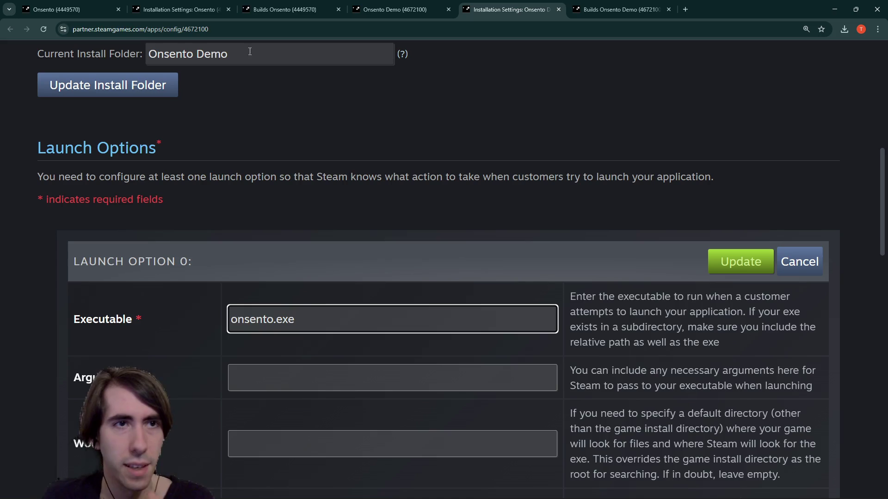
Step: Compare the demo's launch option against the main Onsento game's installation settings
left_click(189, 5)
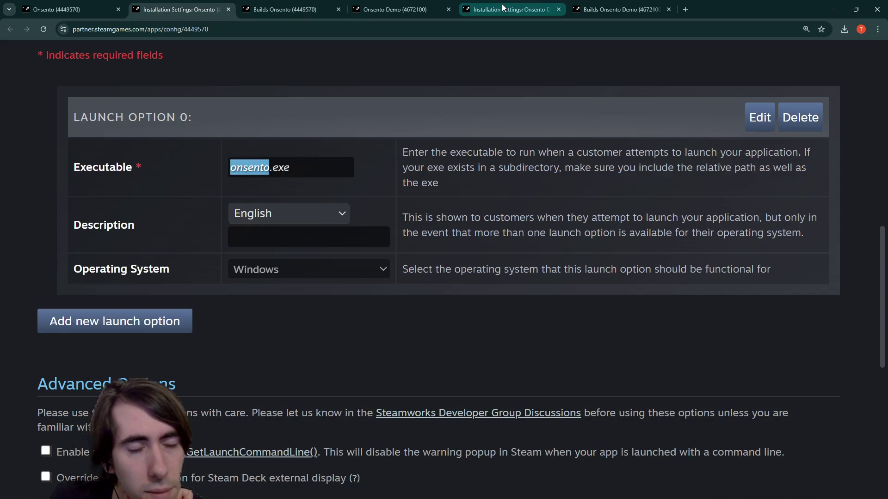
left_click(506, 9)
scroll(329, 343, "down", 5)
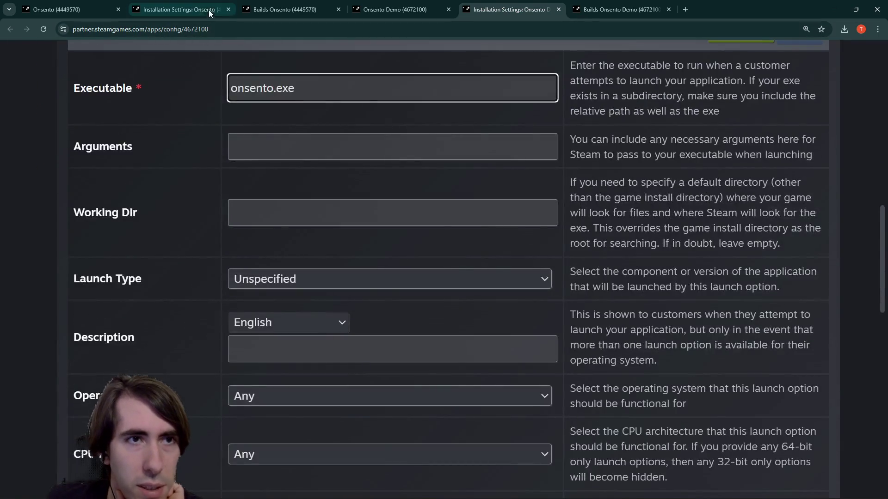
left_click(209, 10)
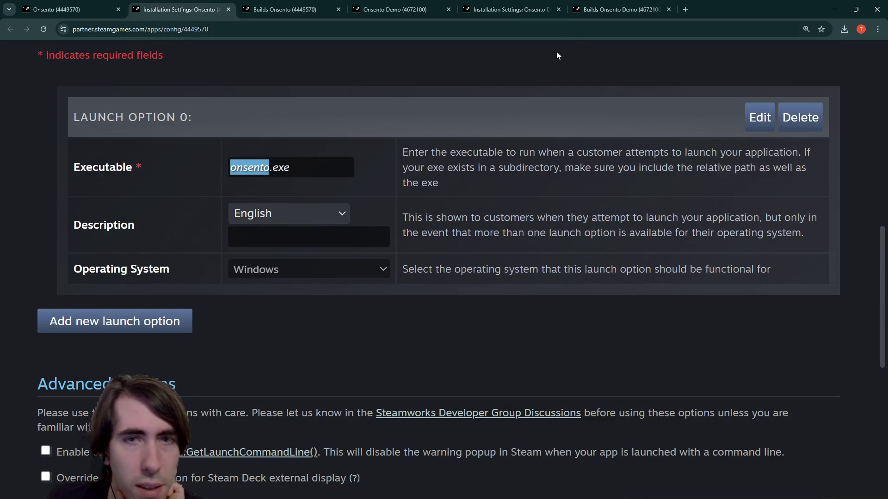
left_click(506, 7)
scroll(328, 331, "down", 3)
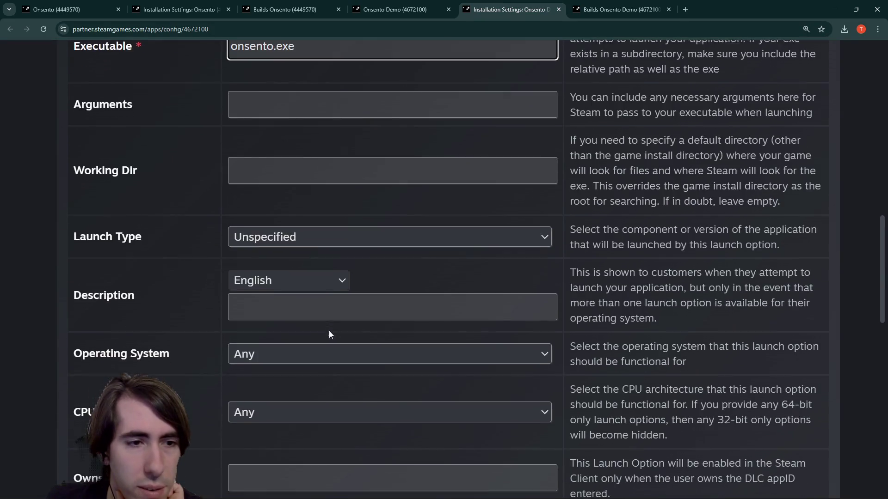
scroll(293, 284, "down", 3)
scroll(292, 292, "up", 7)
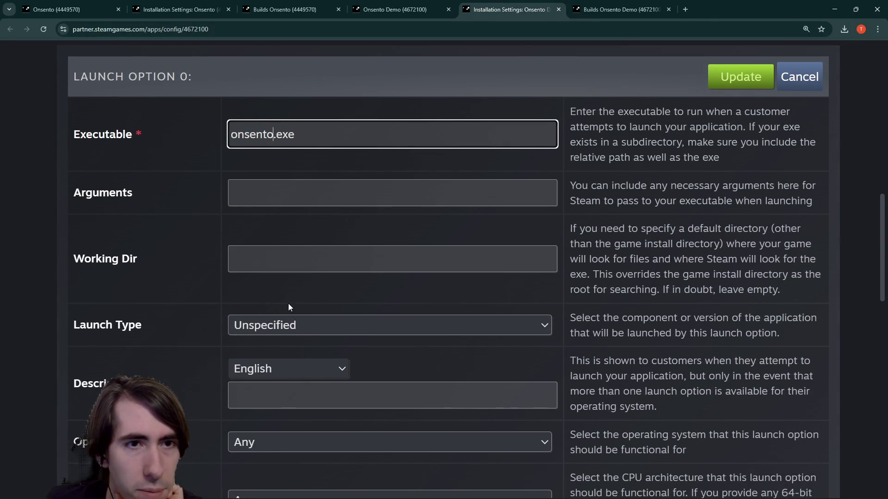
scroll(277, 307, "down", 2)
Step: Set the demo launch option's operating system to Windows, check CPU architecture, then return to Godot
left_click(287, 347)
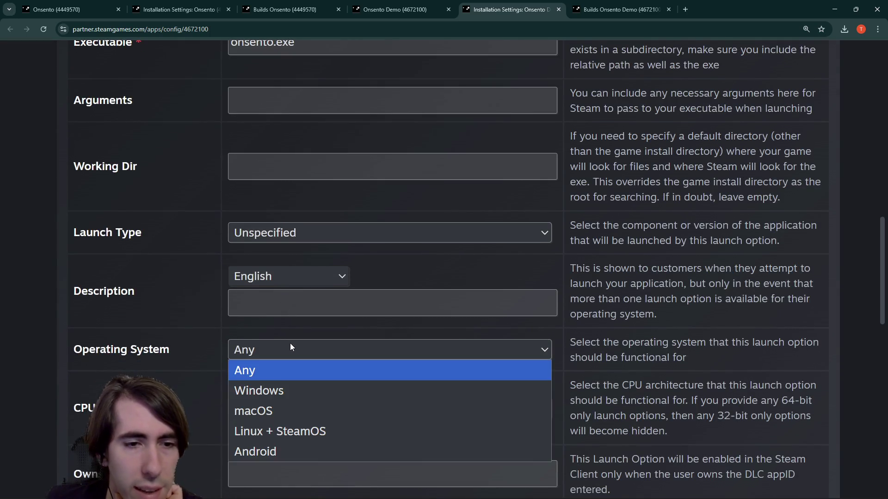
left_click(292, 384)
scroll(286, 323, "down", 3)
left_click(285, 277)
scroll(280, 370, "down", 1)
key("alt+Tab")
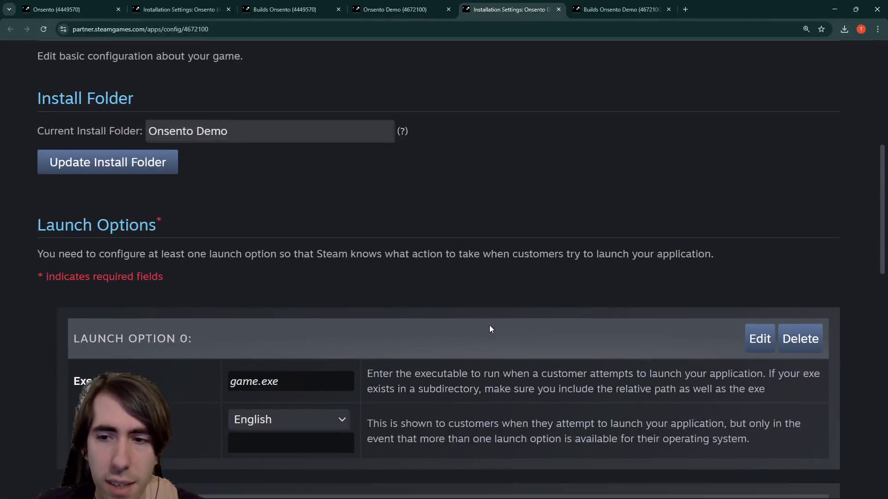
Step: Scroll down the Onsento Demo's Installation Settings page, which shows two game.exe launch options
scroll(490, 325, "down", 4)
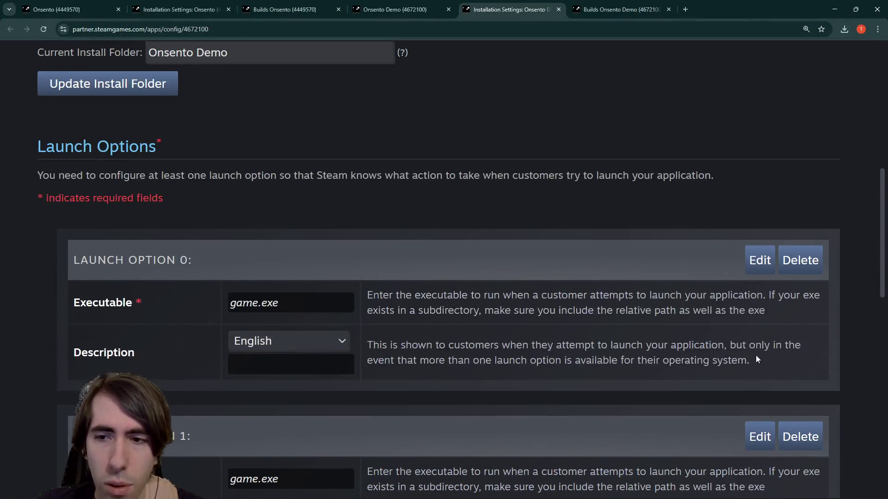
Step: Delete the duplicate second launch option and compare with the main game's install folder setting
left_click(812, 354)
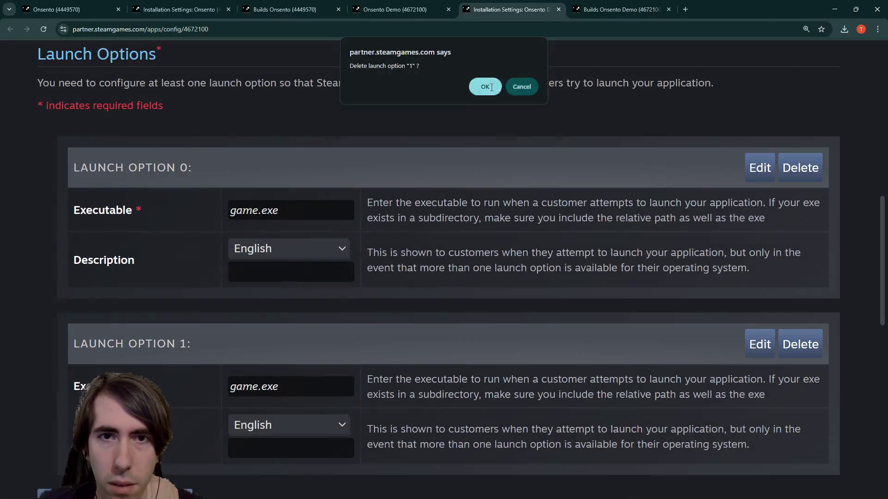
left_click(481, 87)
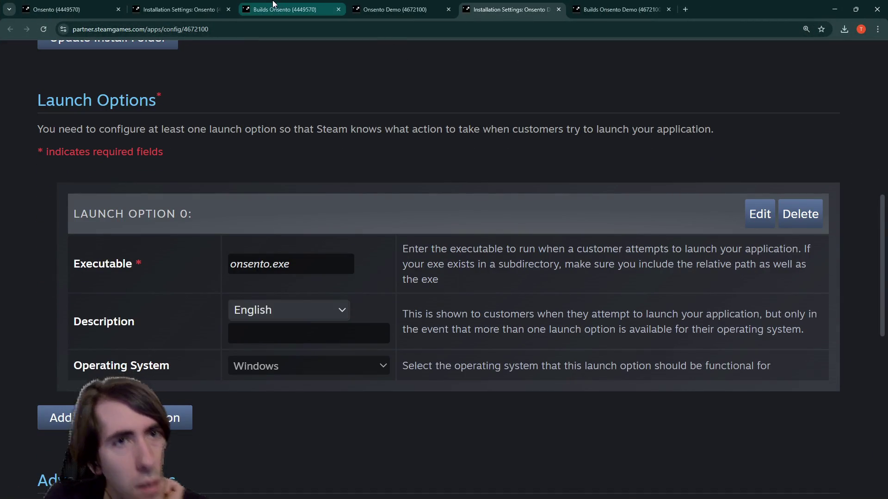
left_click(180, 9)
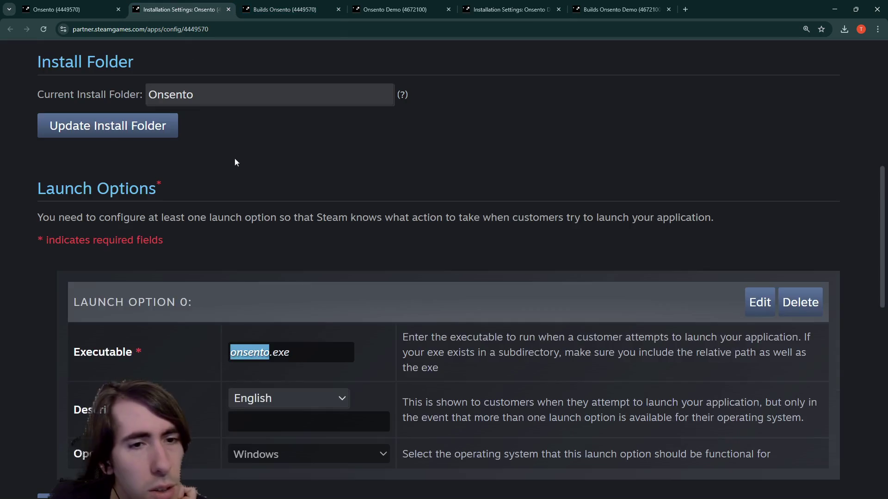
key("ctrl+5")
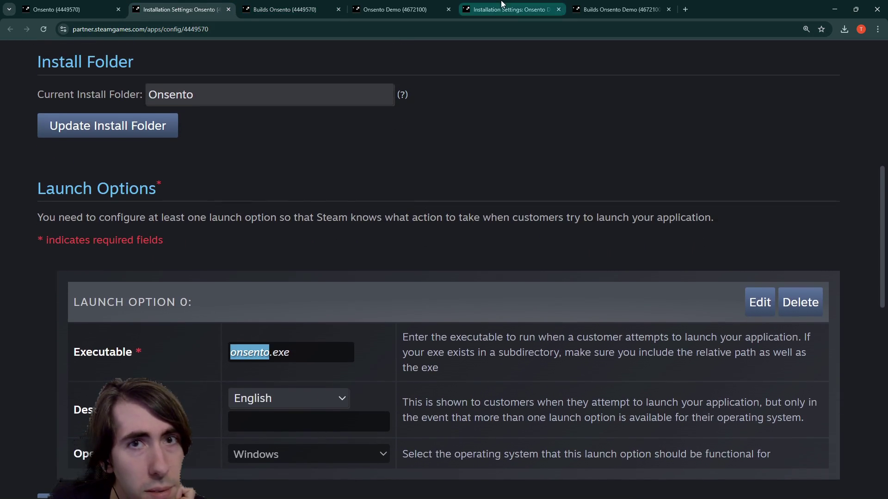
scroll(197, 181, "down", 1)
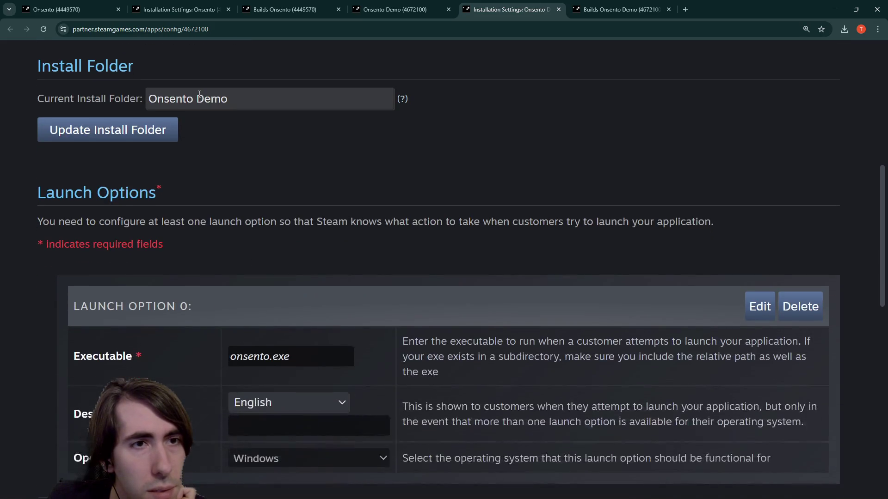
Step: Remove the space so the demo's install folder reads OnsentoDemo, then minimize the browser
left_click(197, 95)
key("BackSpace")
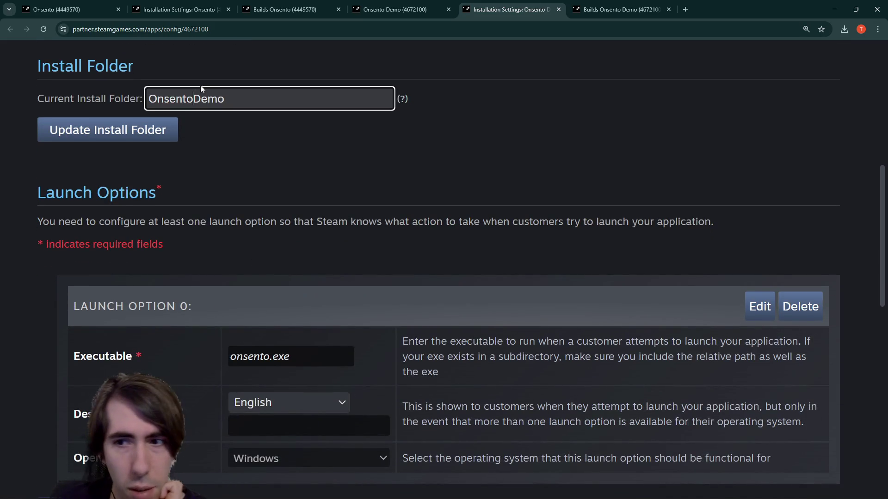
scroll(309, 238, "down", 3)
scroll(305, 231, "down", 3)
scroll(299, 228, "up", 5)
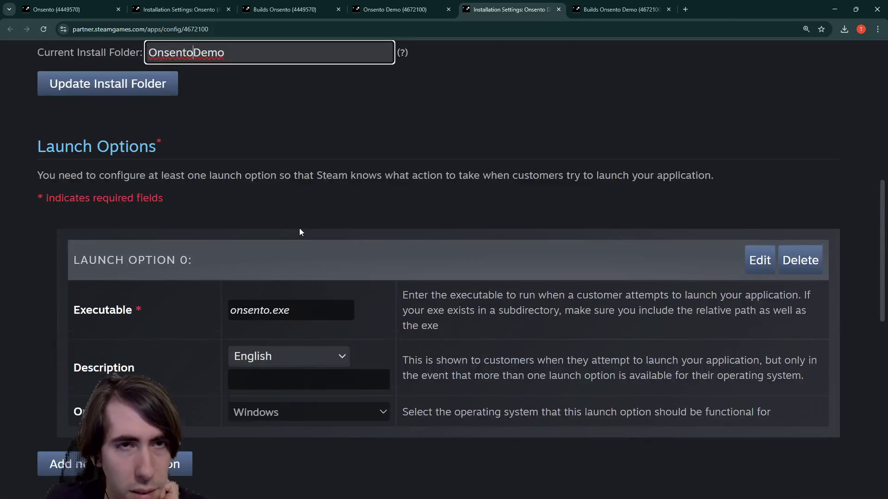
left_click(831, 6)
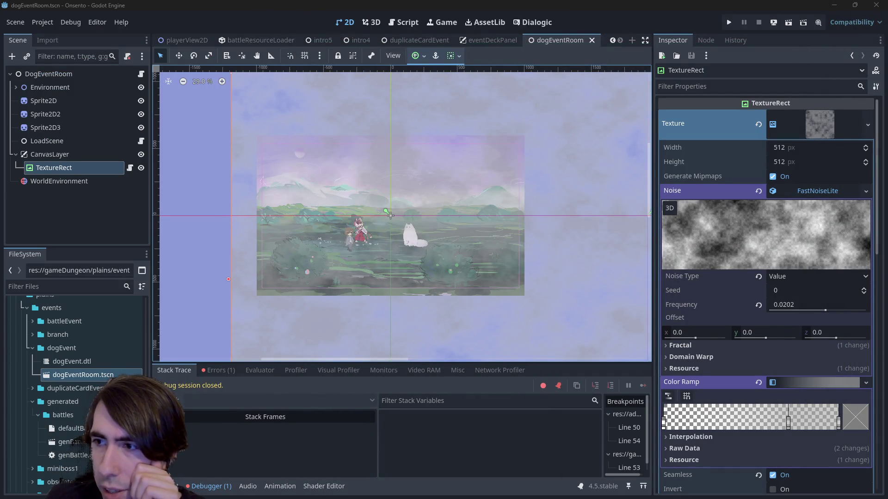
Step: Review the demo's pending install-folder and launch-option changes with View Diffs
key("alt+Tab")
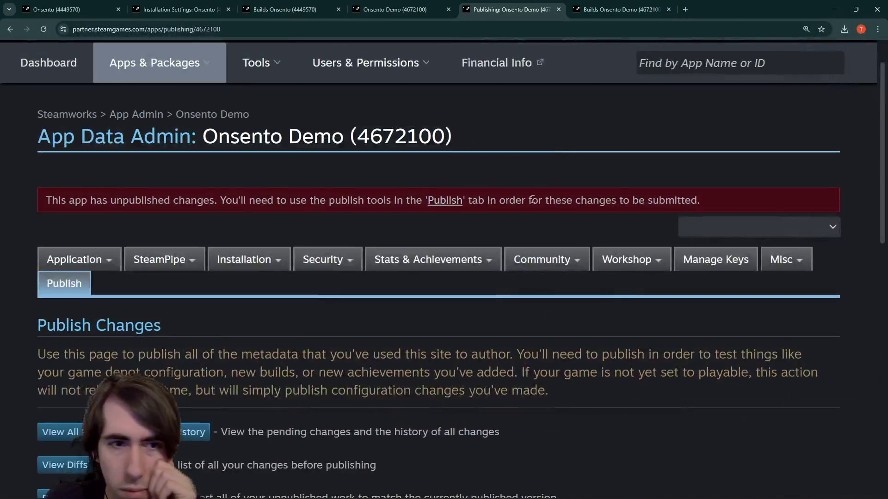
scroll(381, 302, "down", 3)
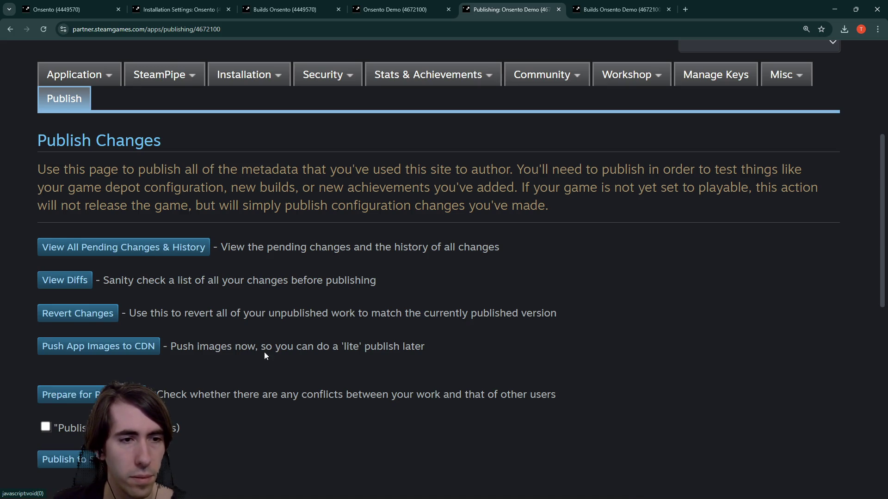
scroll(154, 376, "down", 5)
scroll(90, 368, "up", 4)
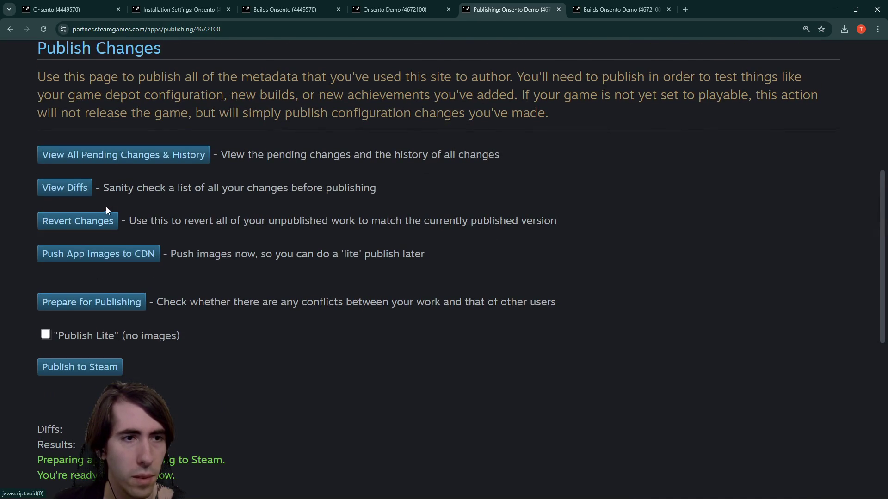
left_click(65, 187)
scroll(64, 188, "down", 4)
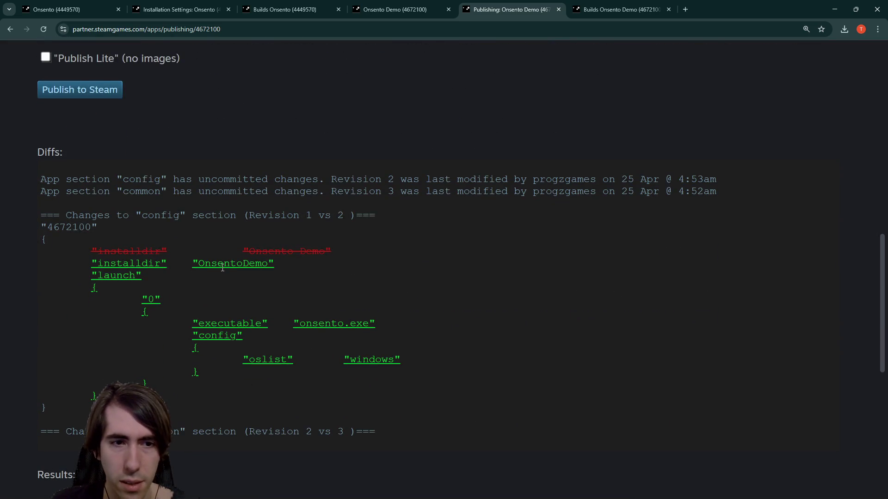
scroll(235, 300, "up", 2)
scroll(245, 318, "up", 3)
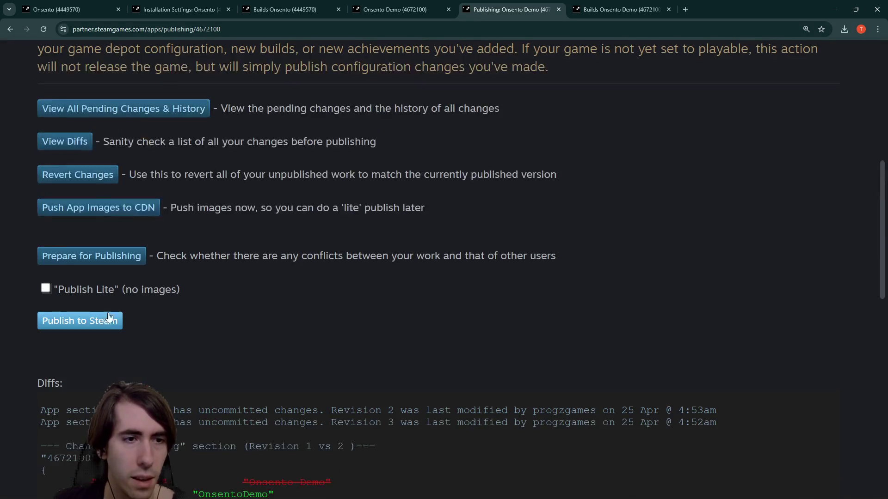
Step: Publish to Steam with the confirmation code and note 'Install directory and settings updated'
left_click(102, 320)
left_click(104, 387)
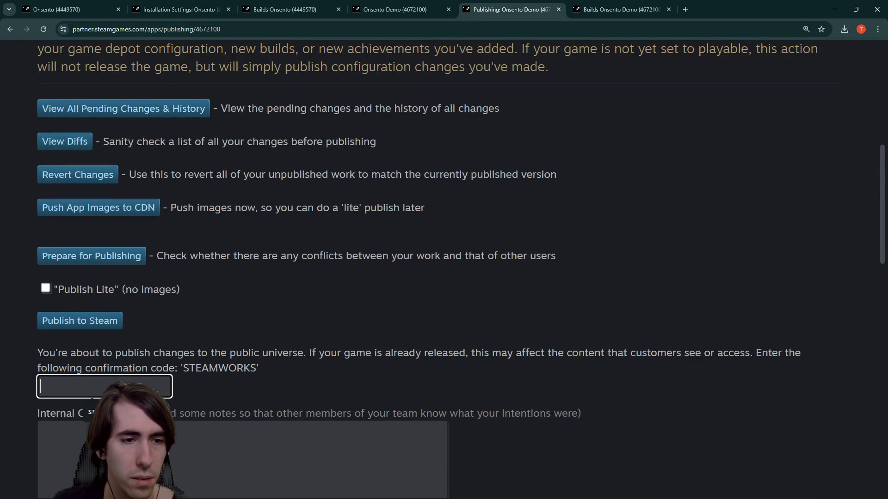
type("STEAMWORKS")
scroll(235, 396, "down", 3)
left_click(236, 396)
scroll(236, 396, "up", 2)
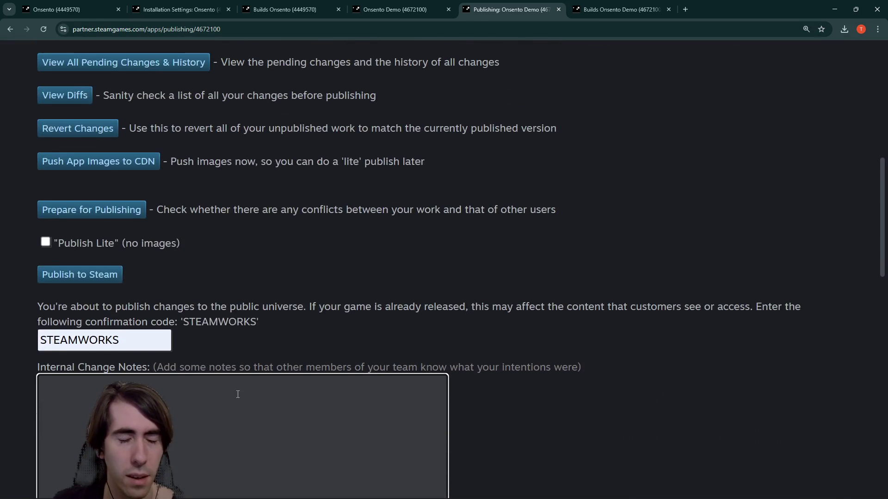
type("Instal")
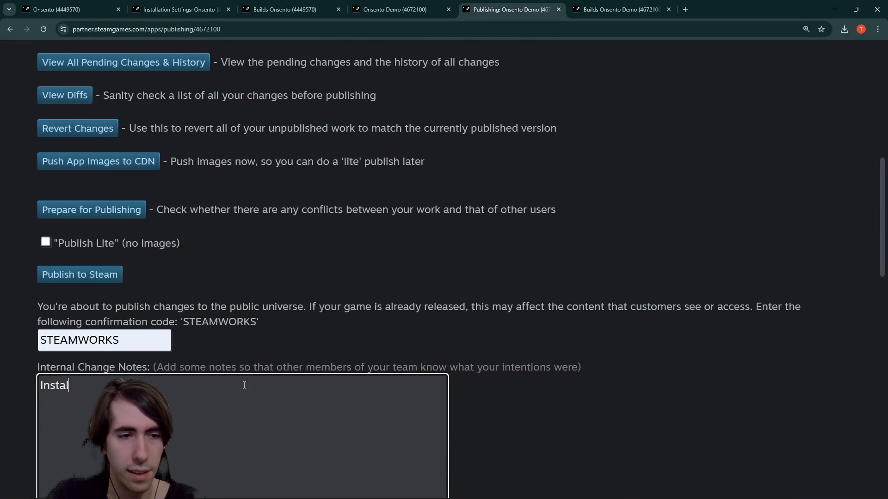
type("l direct")
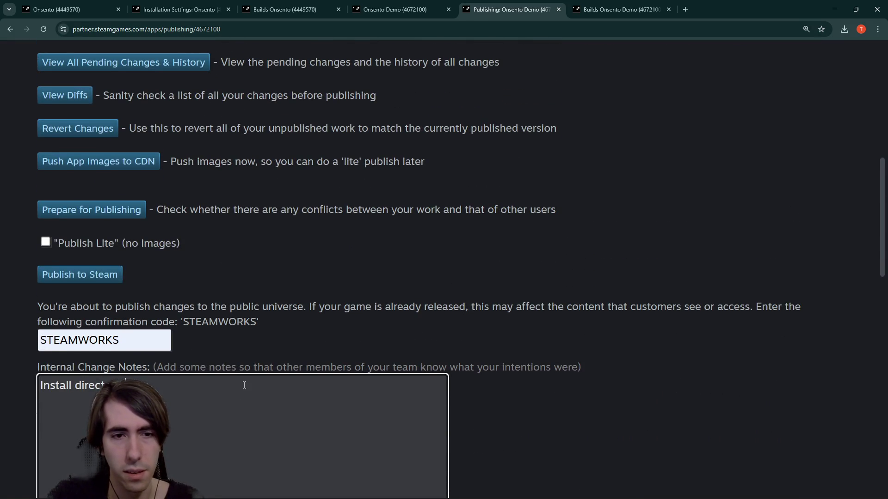
type("ory and settings updated")
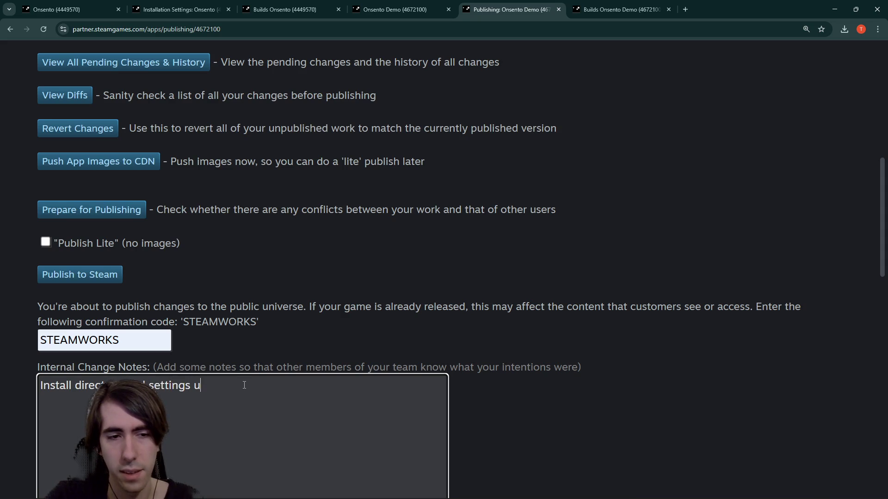
scroll(179, 344, "down", 5)
scroll(179, 348, "up", 1)
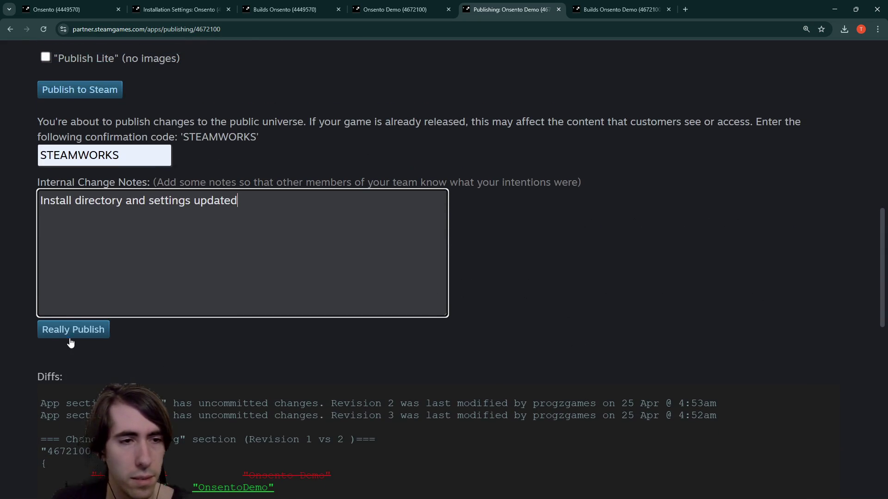
left_click(70, 331)
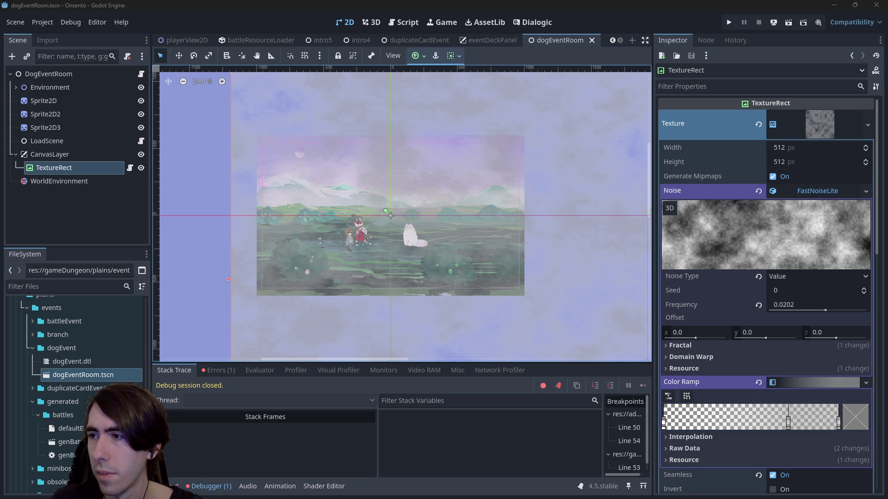
key("alt+Tab")
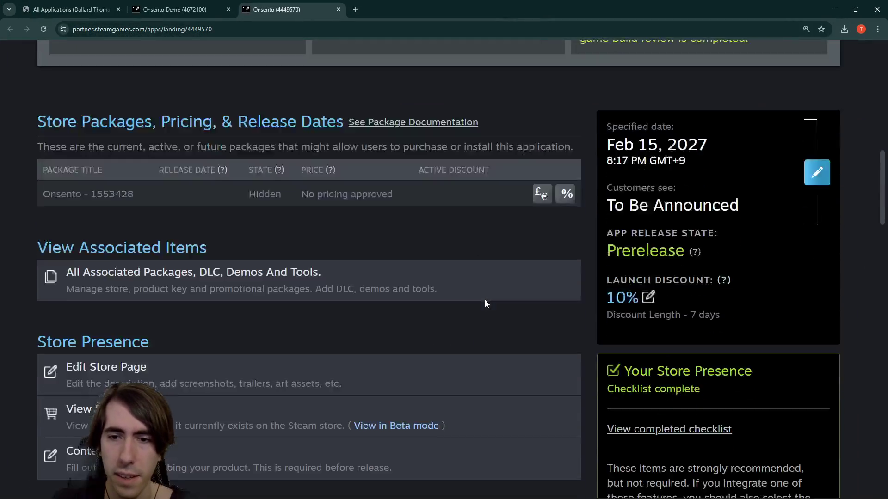
Step: Switch to the Onsento Demo (4672100) tab, drag it right of Onsento, and scroll its checklist
scroll(484, 300, "down", 5)
scroll(484, 304, "down", 12)
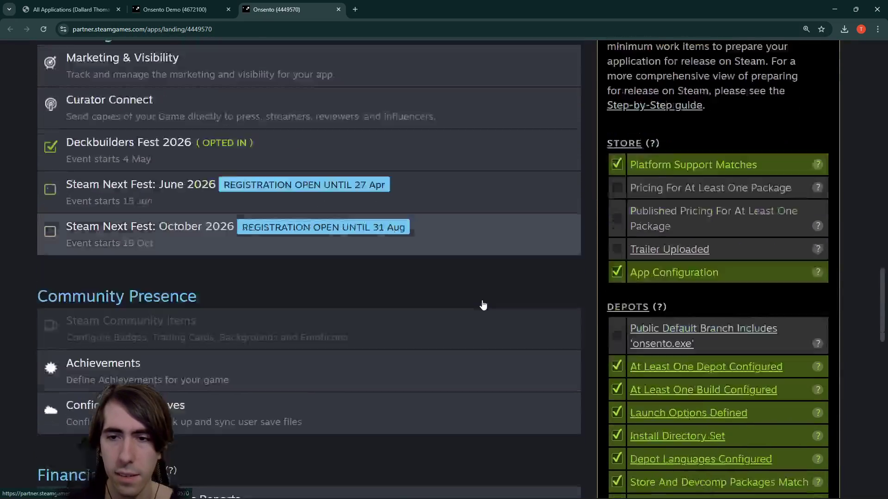
scroll(481, 303, "up", 3)
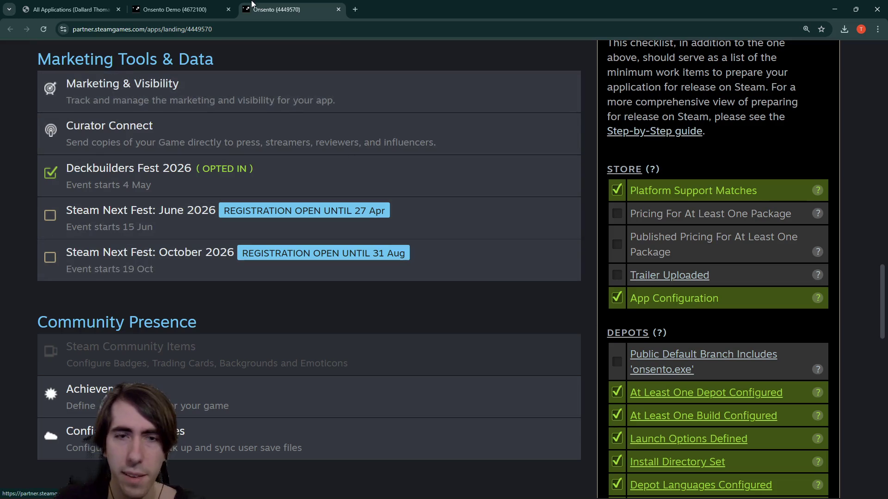
left_click(180, 5)
left_click_drag(180, 4, 290, 6)
scroll(536, 226, "down", 13)
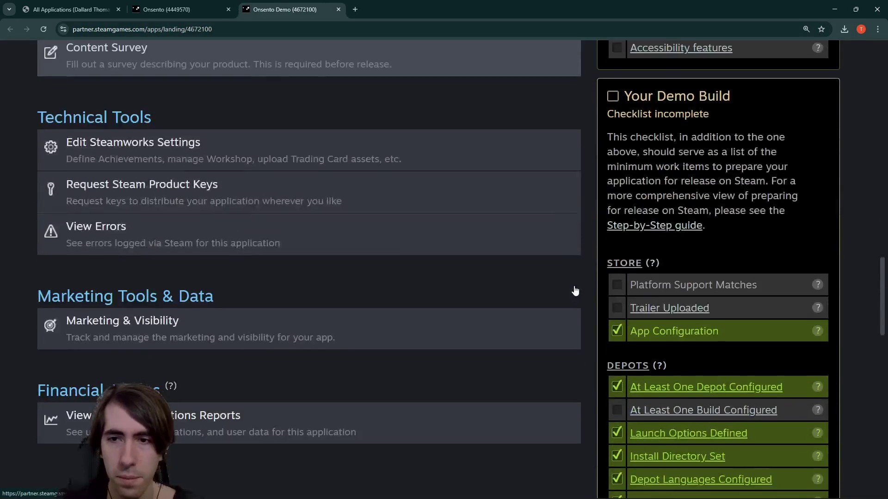
scroll(652, 268, "up", 2)
scroll(653, 269, "up", 3)
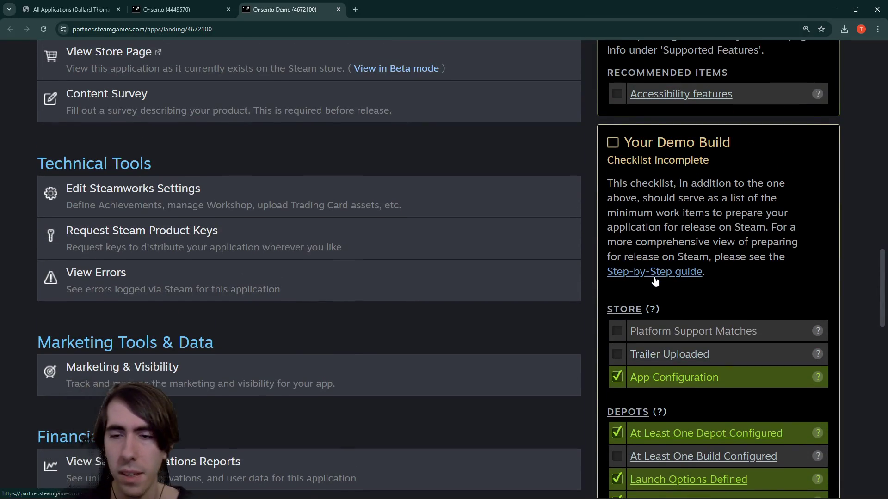
scroll(672, 224, "down", 5)
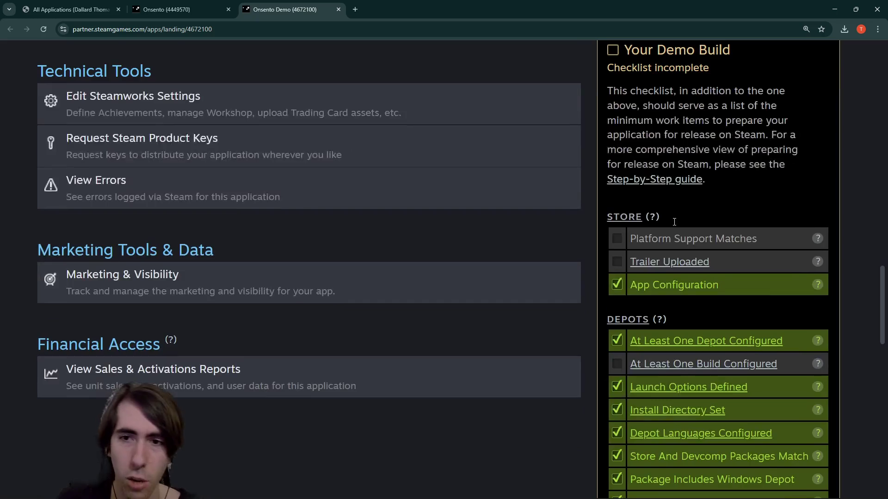
scroll(669, 229, "up", 5)
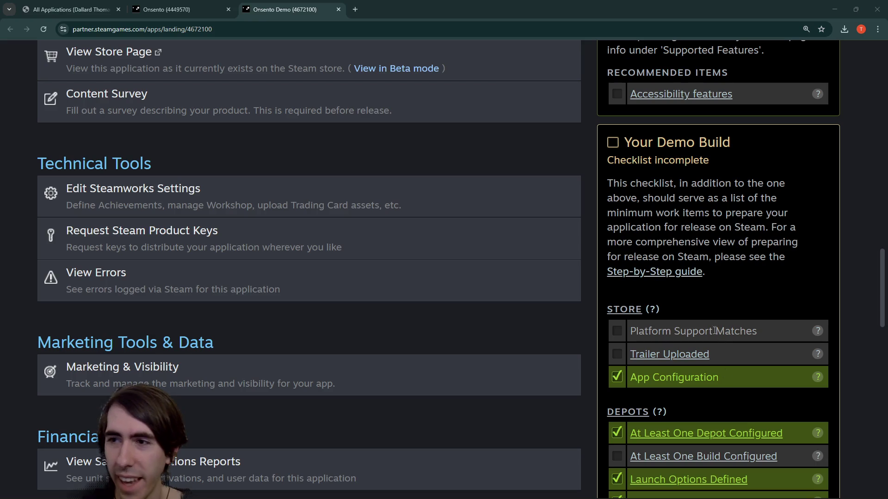
Step: Scroll the demo landing page to review its incomplete Demo Build checklist
scroll(482, 292, "down", 4)
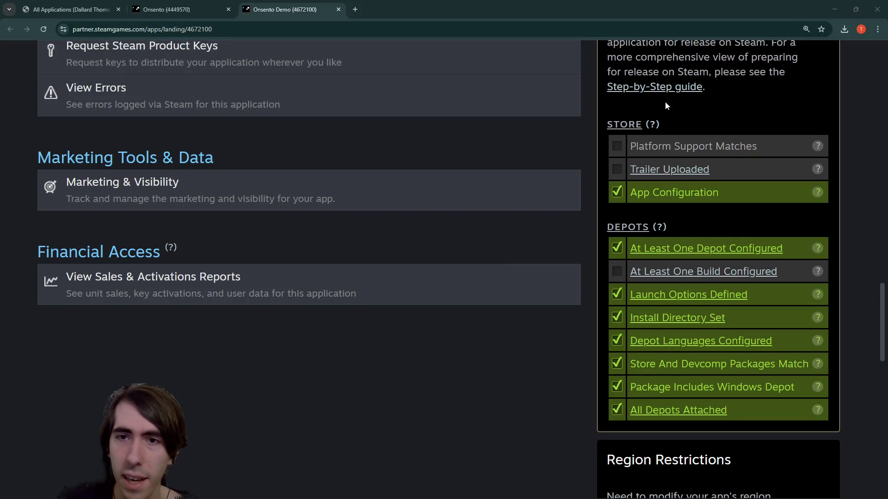
mouse_move(819, 147)
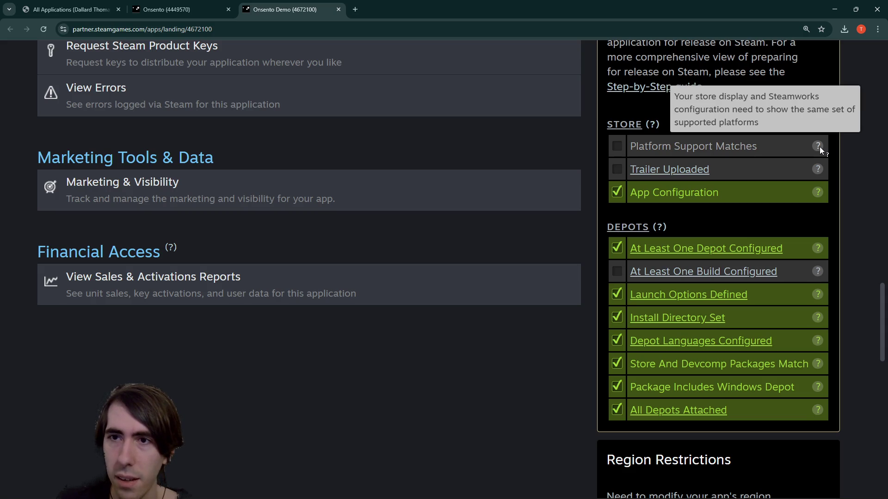
scroll(709, 256, "up", 3)
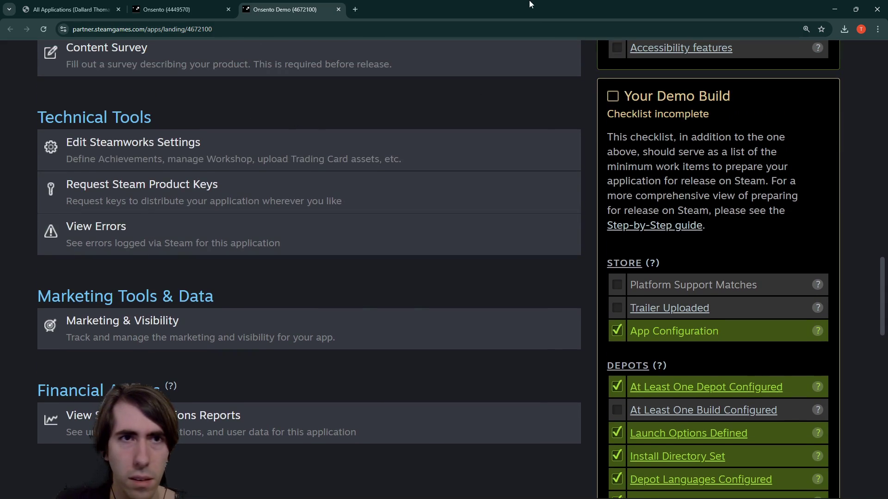
key("alt+Tab")
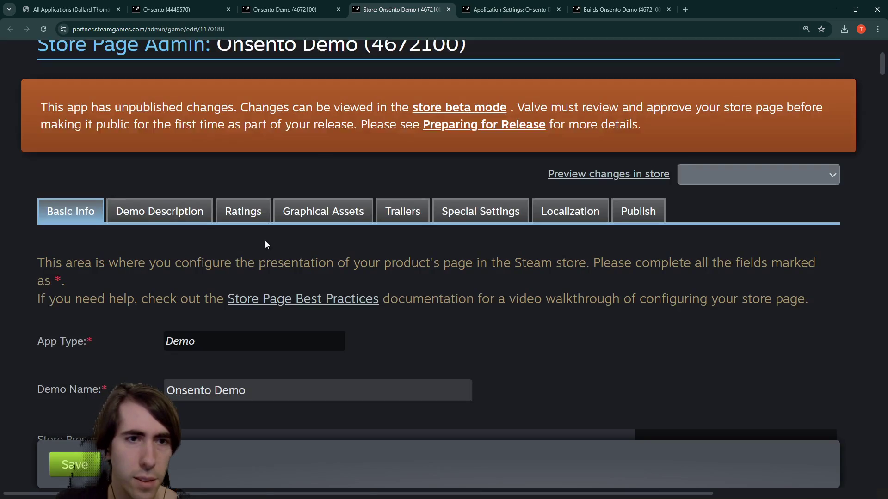
Step: Tick Windows under Supported Operating Systems in the demo's Application Settings and save
key("ctrl+f")
type("window")
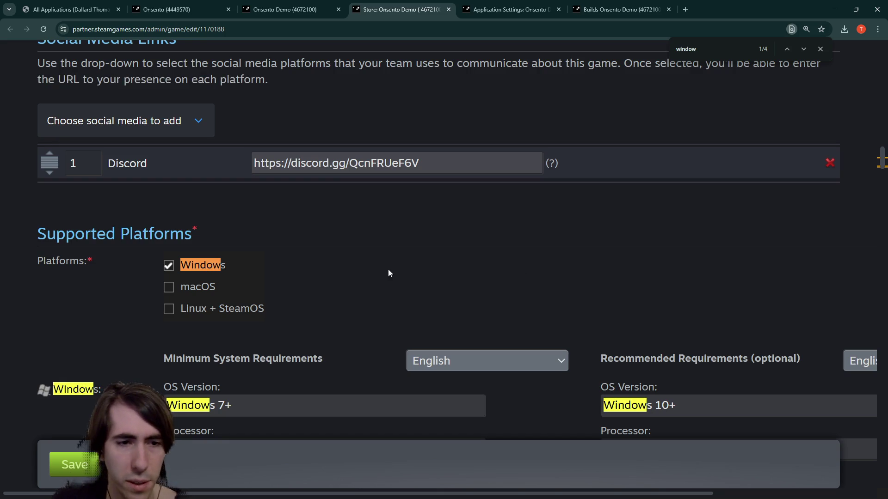
left_click(509, 10)
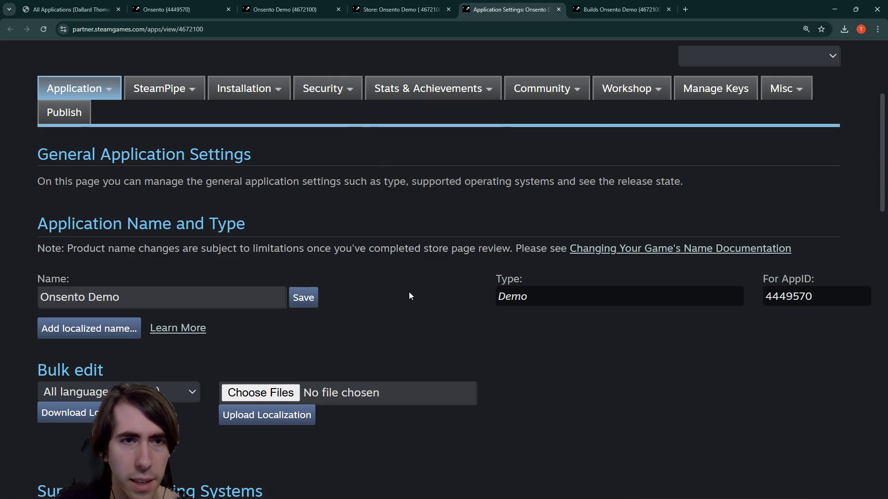
key("ctrl+f")
type("window")
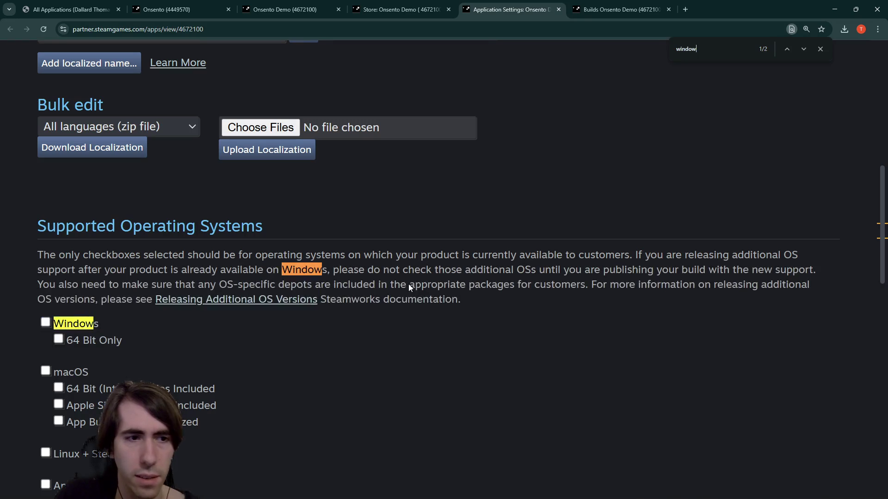
left_click(46, 322)
scroll(222, 329, "down", 4)
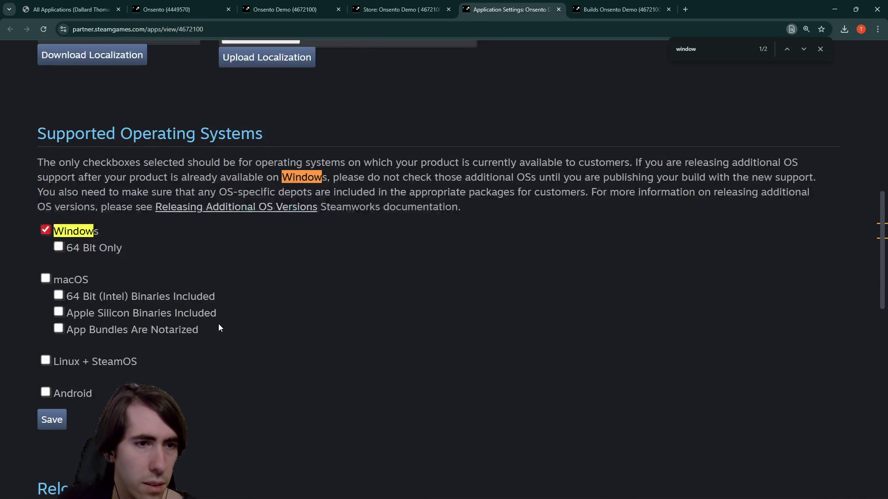
left_click(52, 327)
key("alt+Tab")
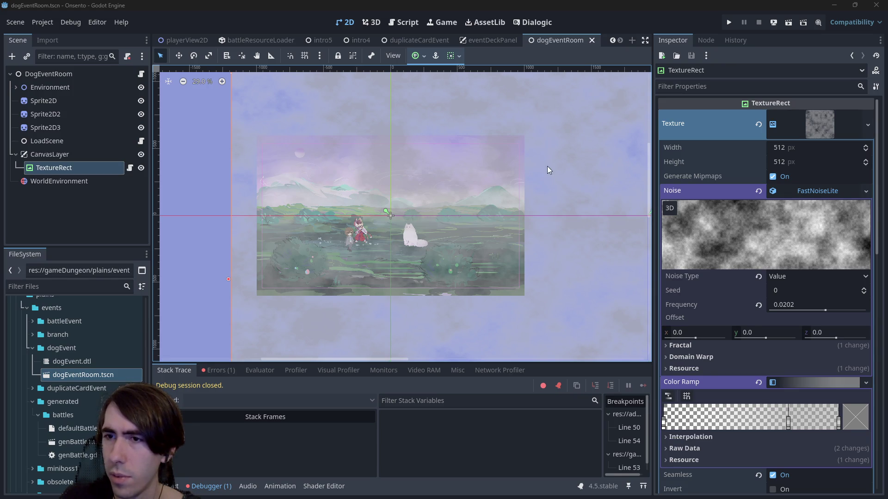
key("alt+Tab")
Step: Prepare the demo's pending Windows platform change for publishing and review its diffs
scroll(127, 349, "down", 5)
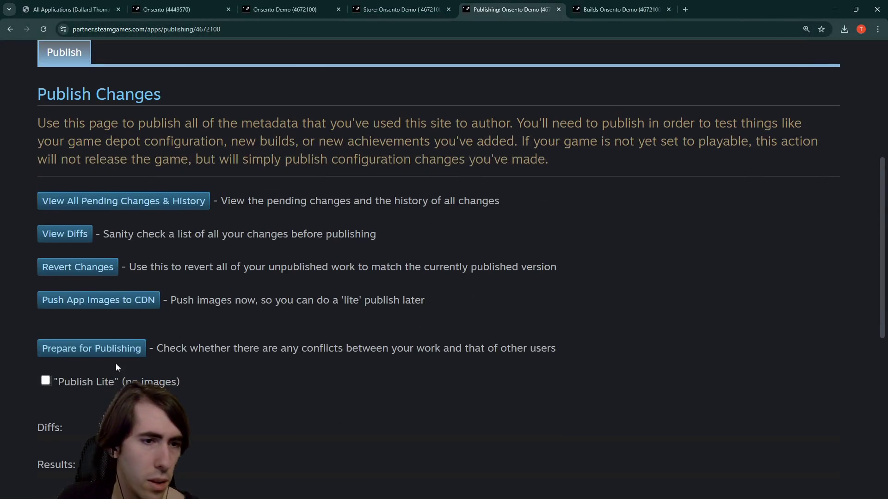
left_click(127, 349)
scroll(127, 349, "down", 3)
left_click(102, 276)
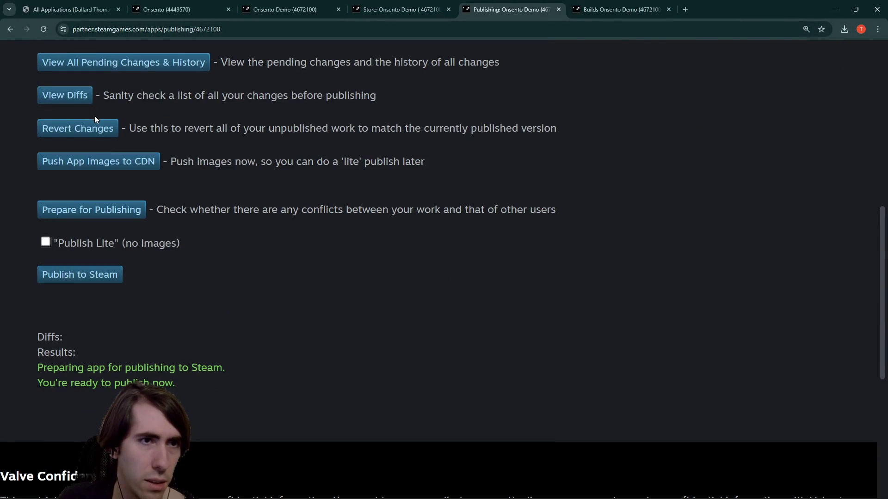
scroll(160, 346, "down", 2)
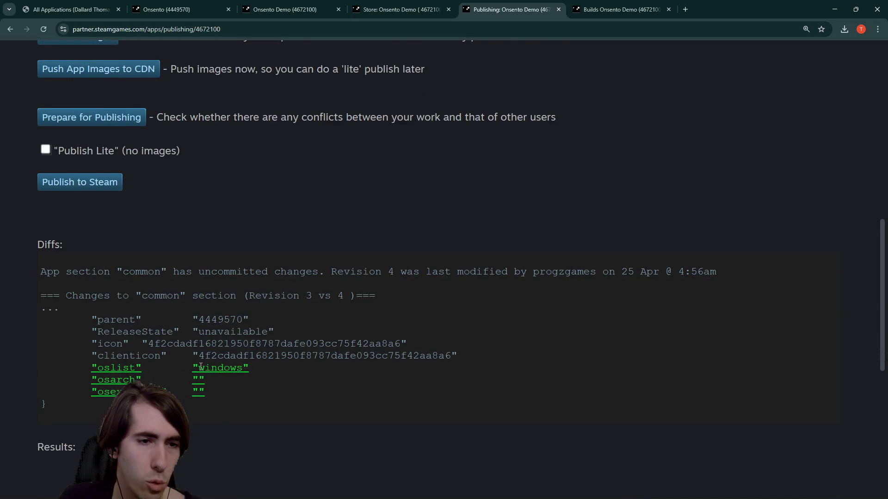
scroll(121, 238, "up", 1)
Step: Publish to Steam with the confirmation code and the note '"Windows" added as an OS'
left_click(121, 231)
left_click(120, 294)
left_click(120, 319)
left_click(143, 369)
type("Windows")
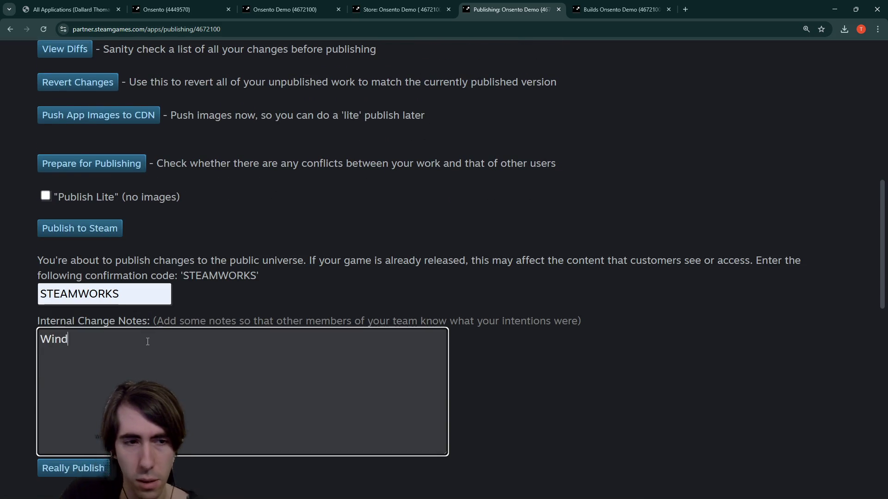
key("BackSpace")
type("\"")
key("Home")
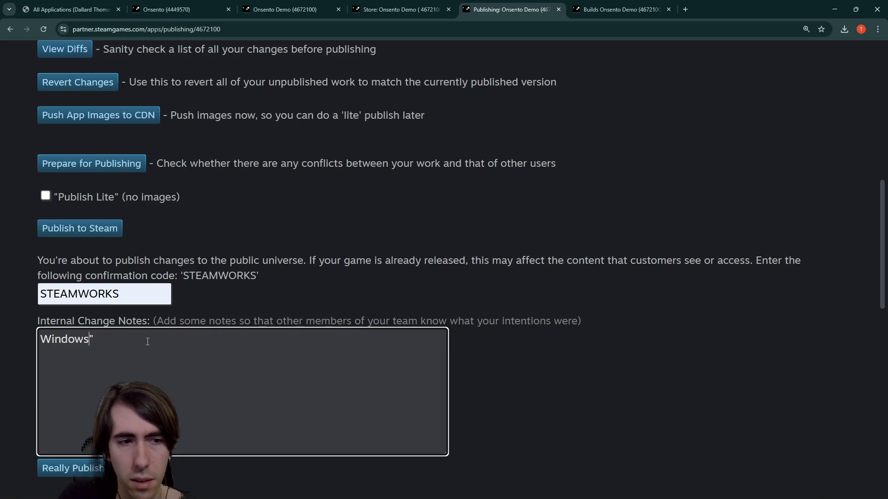
type("\"")
key("End")
type("ded as an OS")
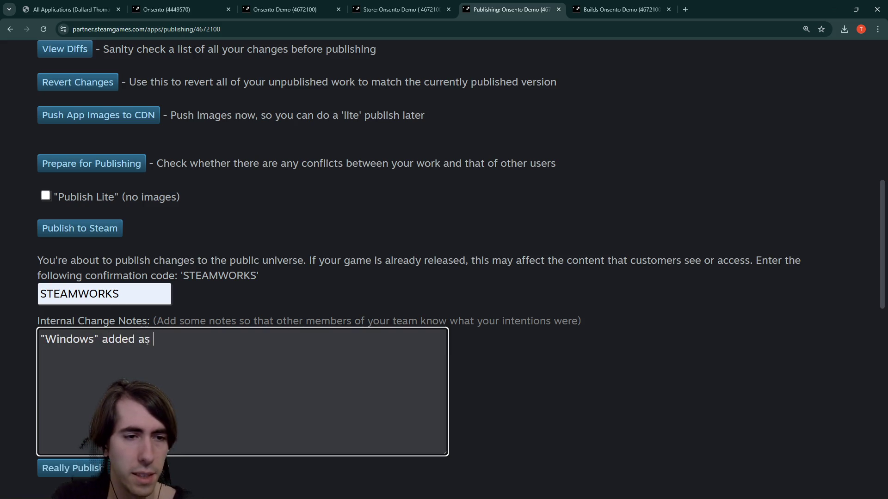
left_click(69, 468)
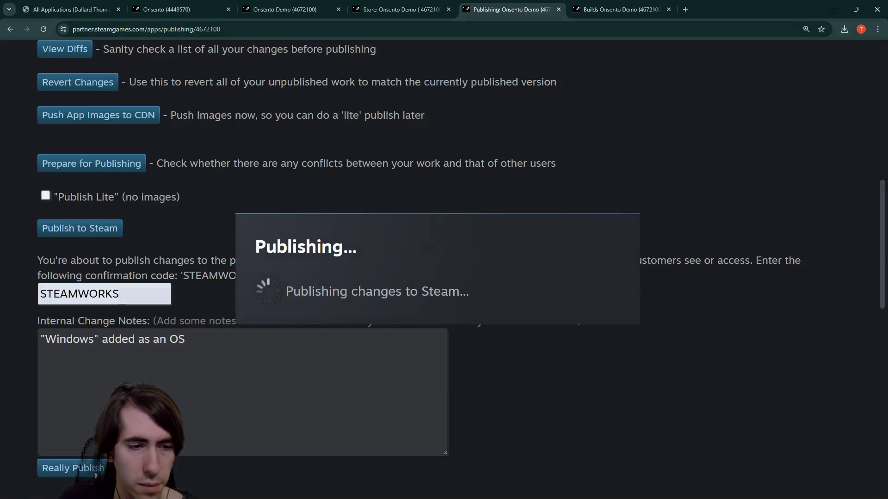
key("alt+Tab")
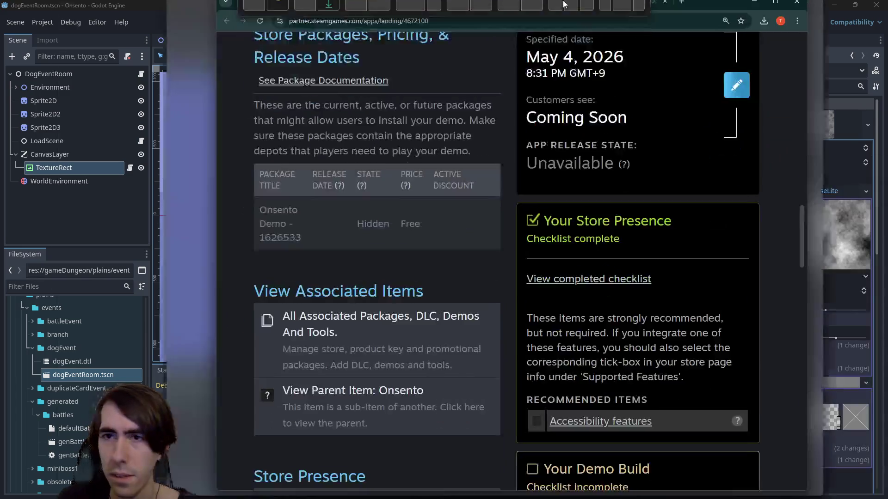
scroll(599, 254, "down", 10)
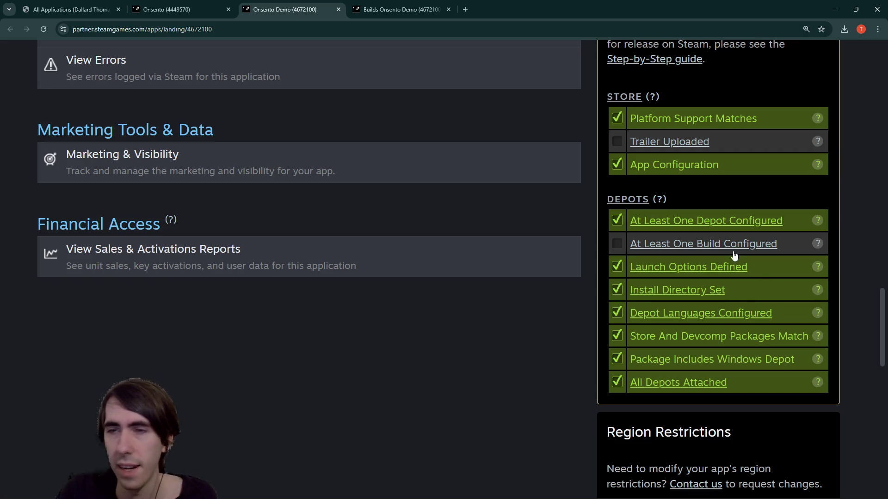
key("super+Down")
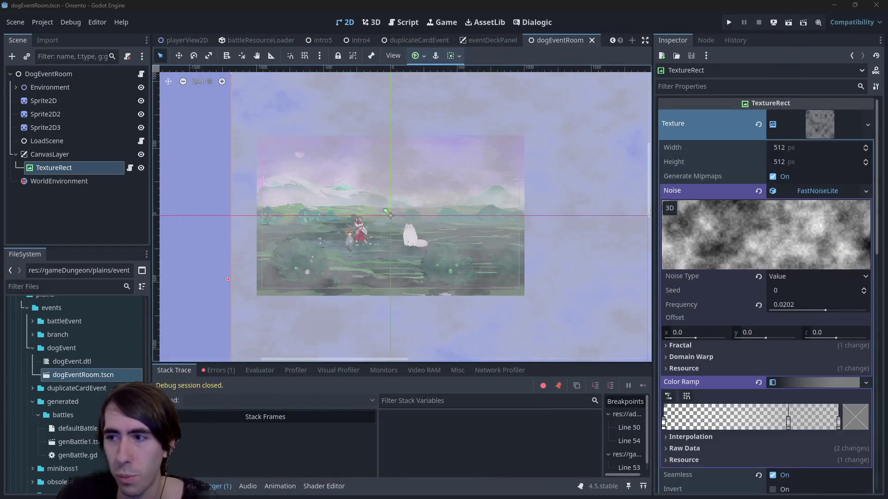
left_click_drag(438, 188, 453, 192)
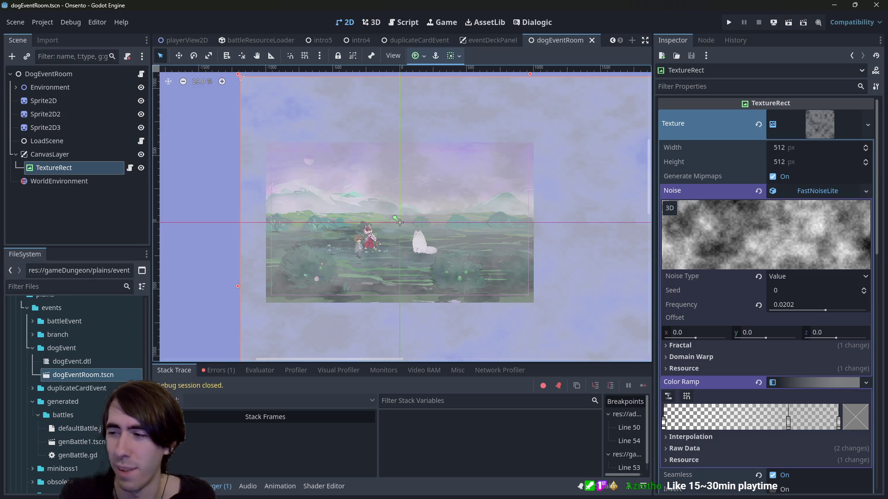
left_click_drag(345, 199, 311, 196)
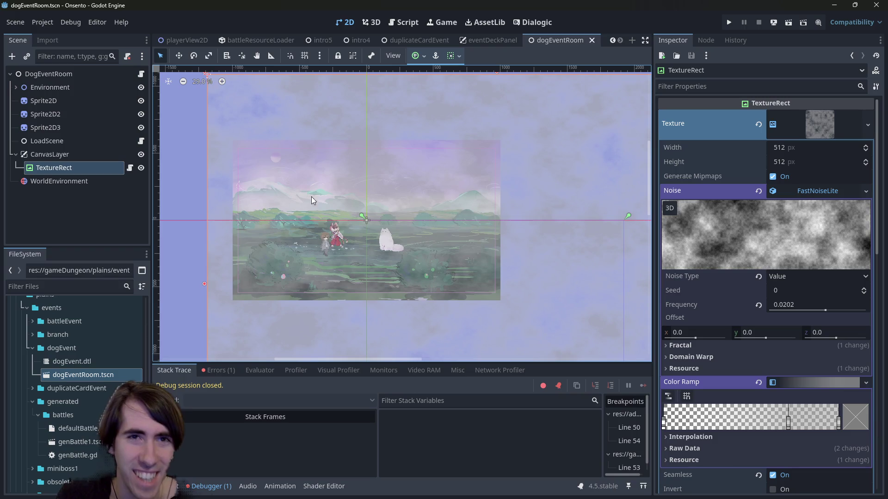
scroll(280, 39, "up", 8)
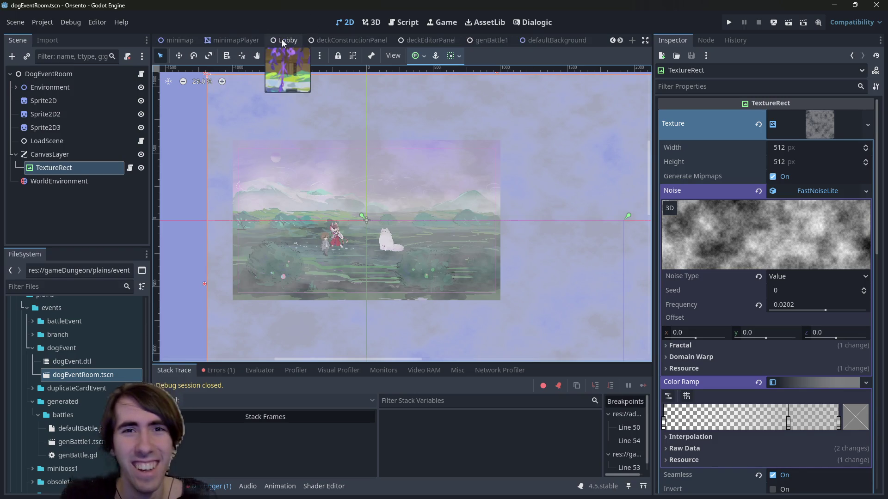
Step: Open the playQuest scene and run the Onsento project
scroll(281, 43, "up", 1)
left_click(219, 40)
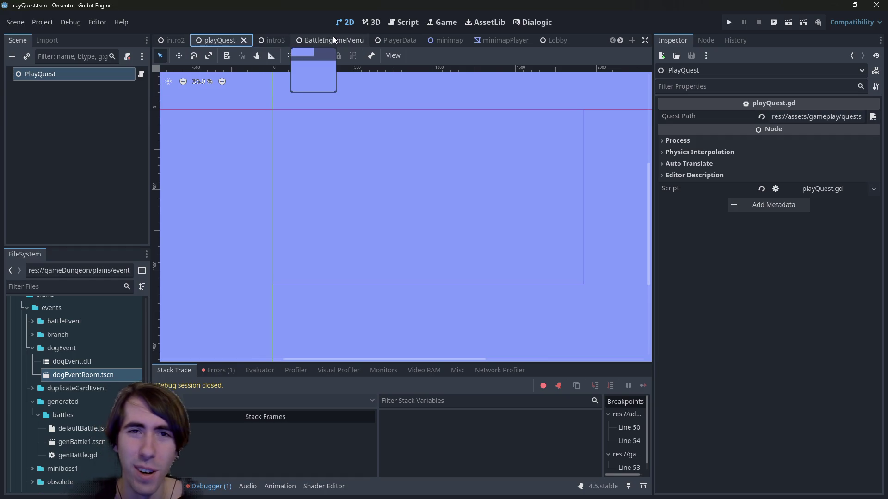
scroll(342, 40, "down", 8)
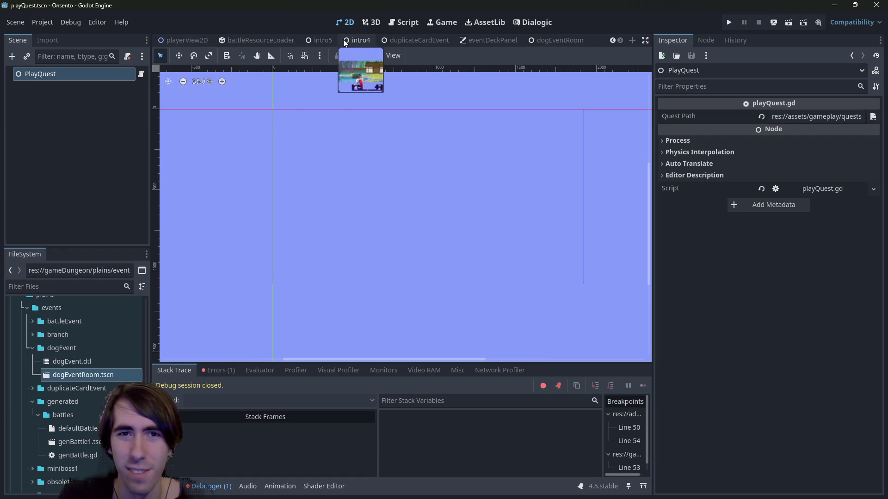
scroll(372, 35, "up", 4)
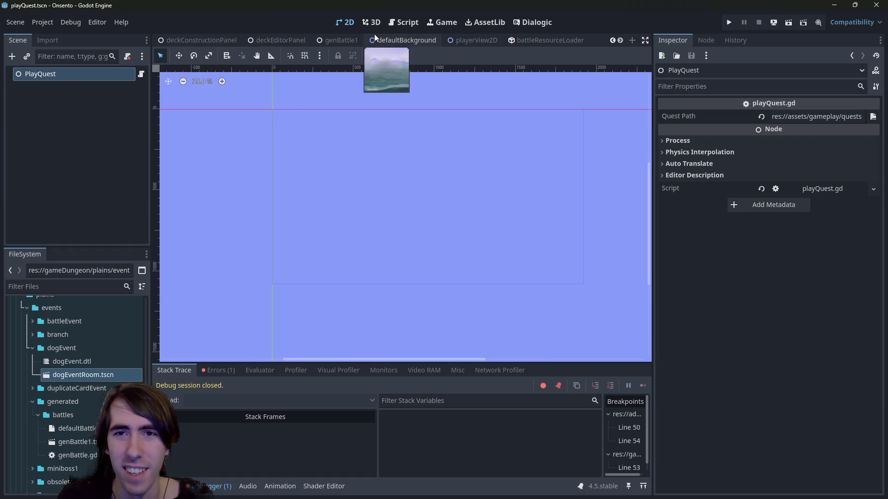
left_click(729, 22)
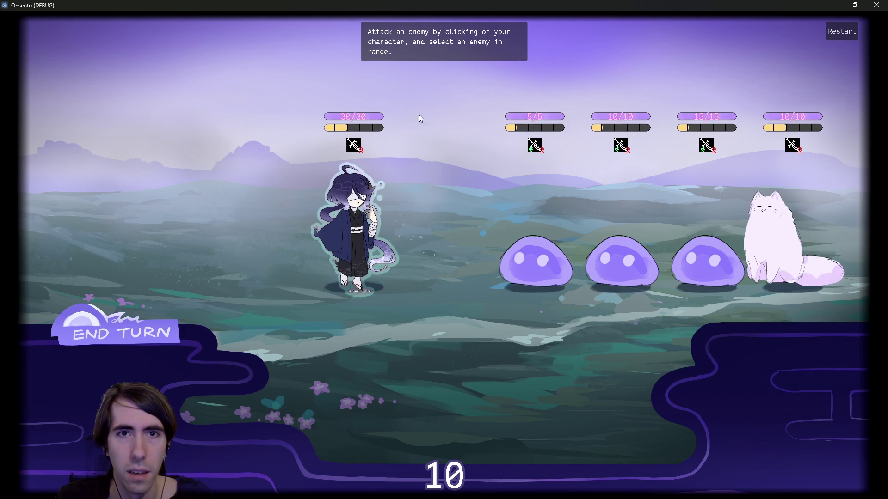
Step: Attack a slime, play the Motivation card, end turns, recruit the Slime and field it
left_click(370, 231)
left_click(527, 258)
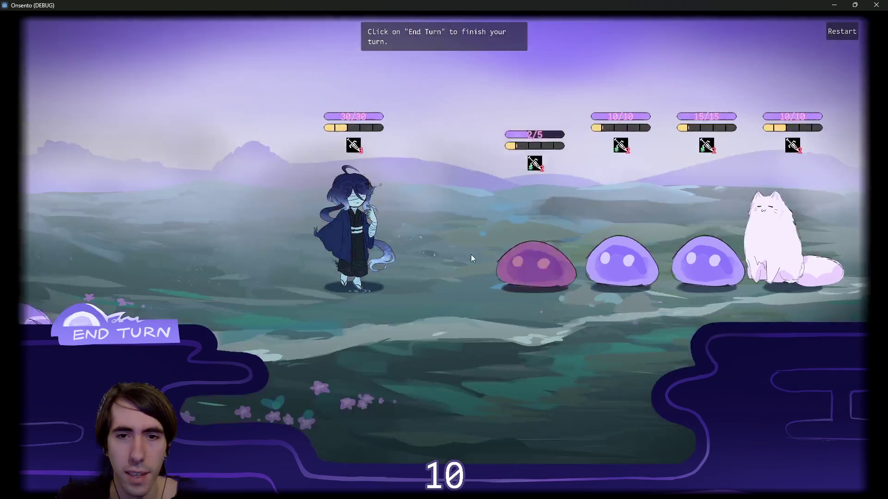
left_click(170, 316)
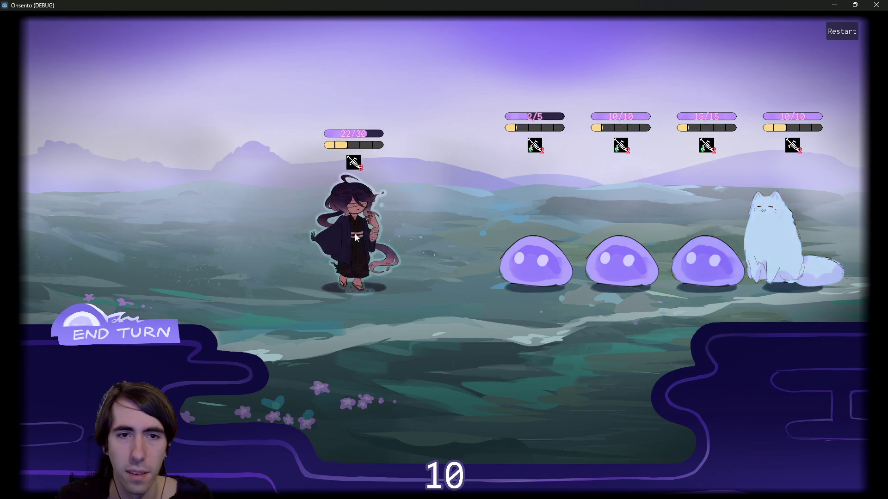
left_click(354, 234)
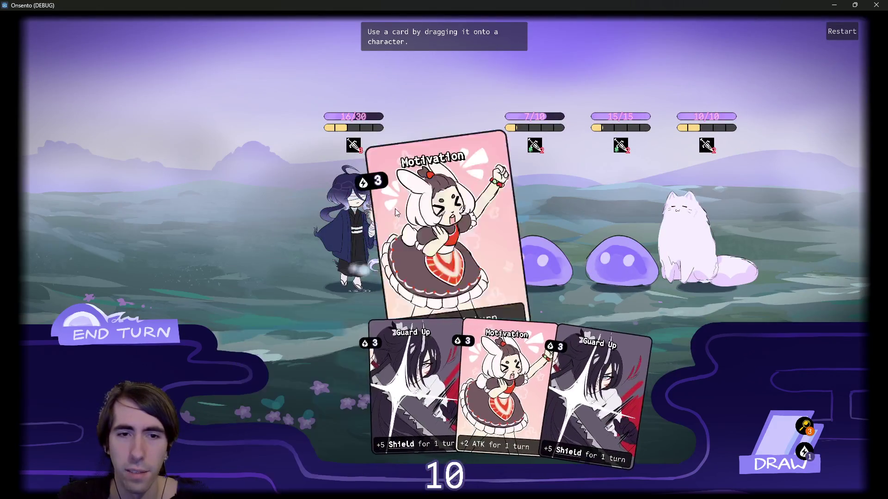
left_click_drag(394, 208, 393, 211)
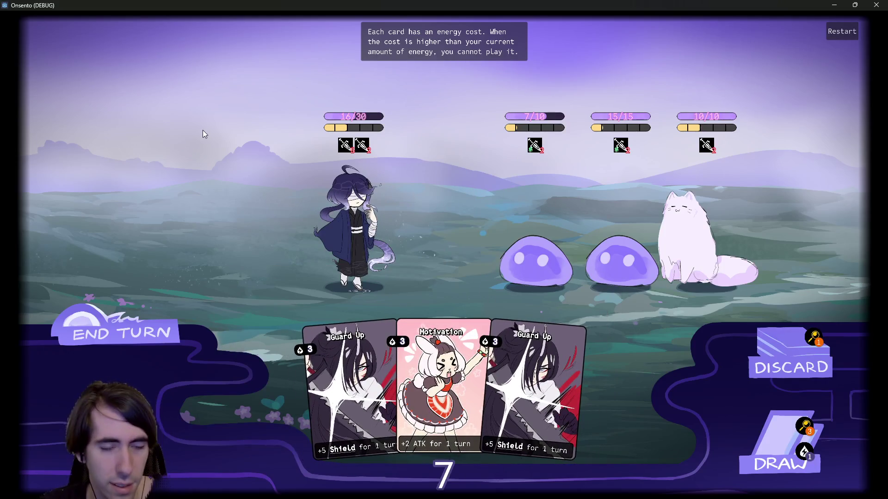
left_click(129, 342)
left_click(135, 338)
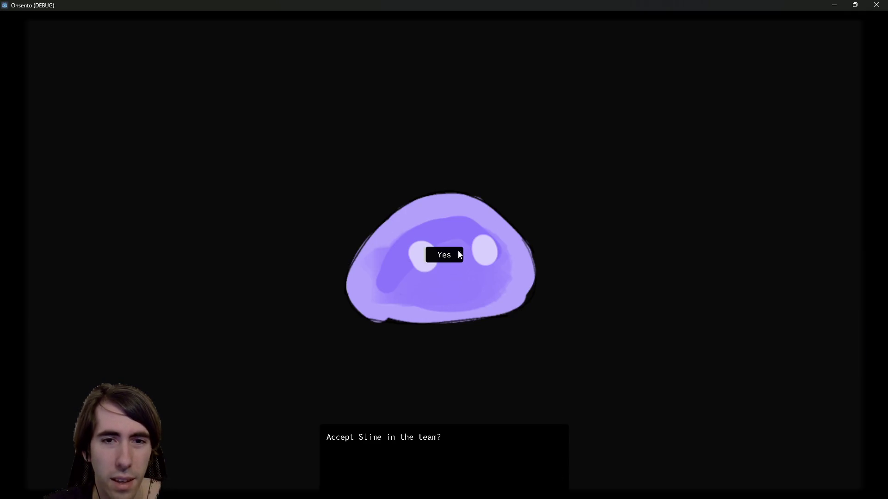
left_click(458, 255)
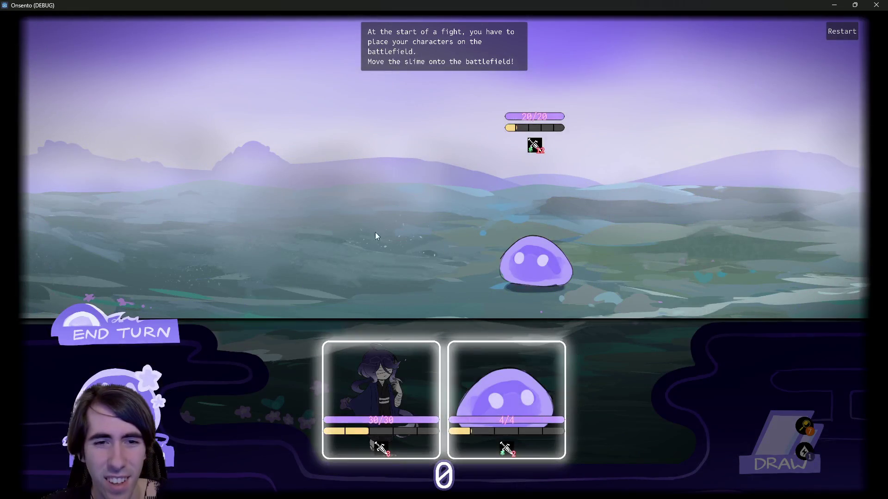
mouse_move(507, 383)
left_mouse_down()
mouse_move(411, 298)
mouse_move(374, 232)
left_mouse_up()
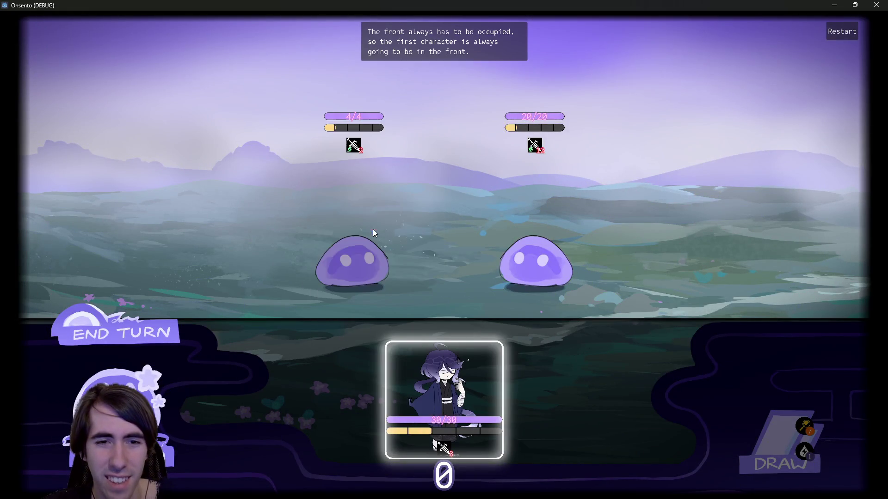
Step: Close the game window and bring up Project Settings
left_click(877, 4)
left_click(41, 22)
left_click(37, 33)
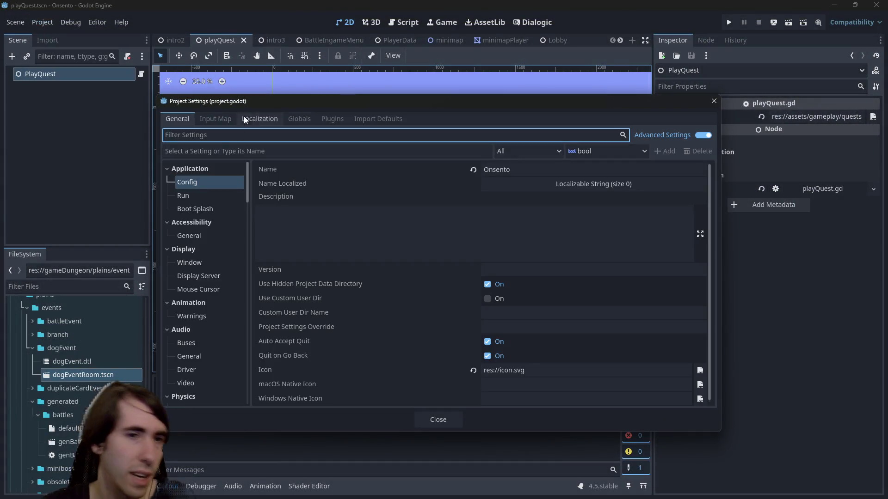
Step: Check the Main Scene under Application > Run, then close Project Settings
scroll(196, 229, "down", 2)
scroll(192, 204, "up", 2)
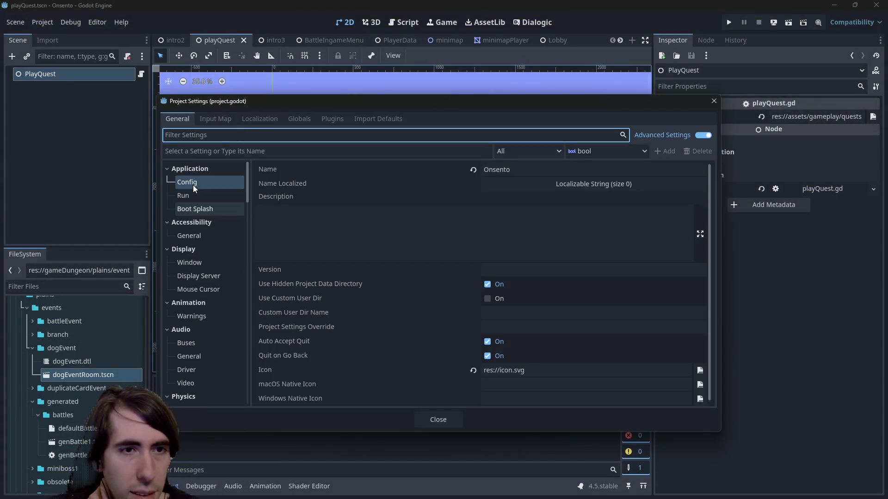
left_click(198, 195)
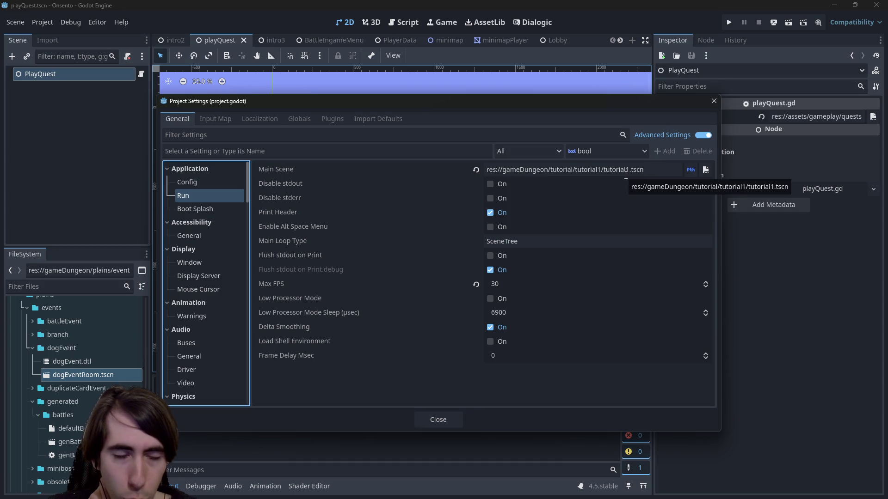
left_click(716, 103)
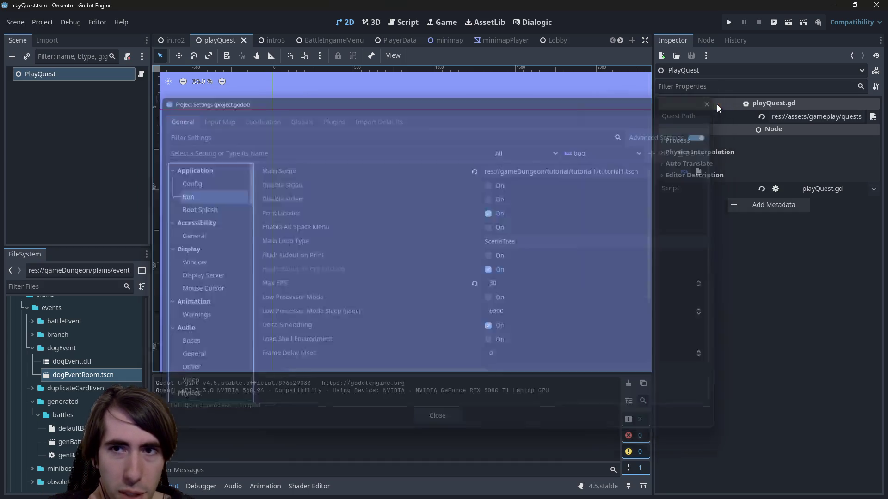
Step: Collapse the events folder and the intro1–intro4 subfolders under gameDungeon/intro in FileSystem
scroll(83, 400, "up", 4)
scroll(83, 400, "down", 8)
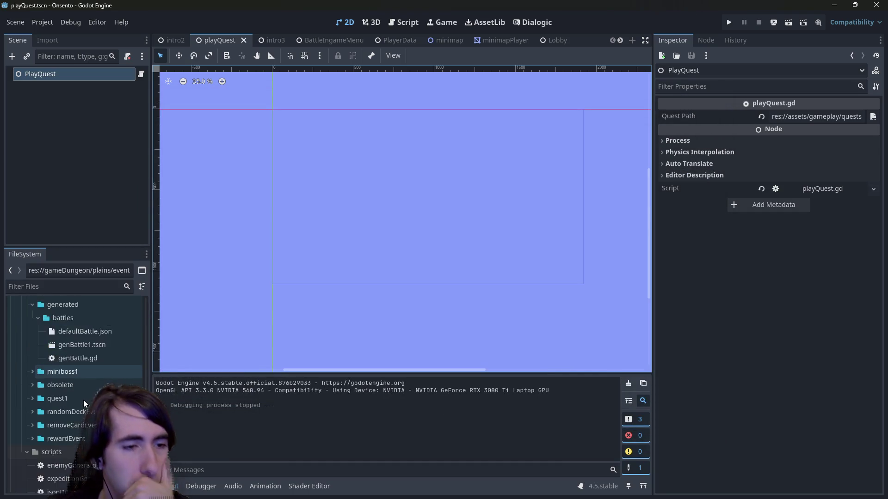
scroll(83, 401, "down", 5)
scroll(84, 400, "up", 5)
scroll(79, 396, "up", 10)
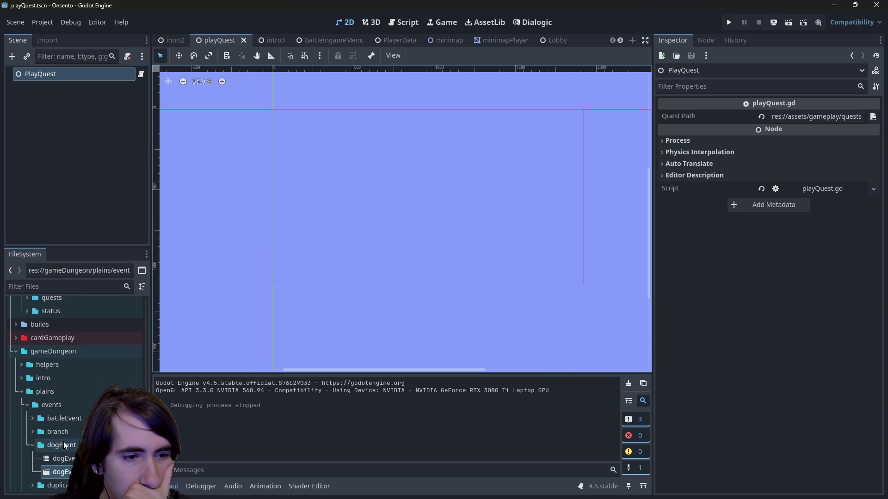
double_click(63, 406)
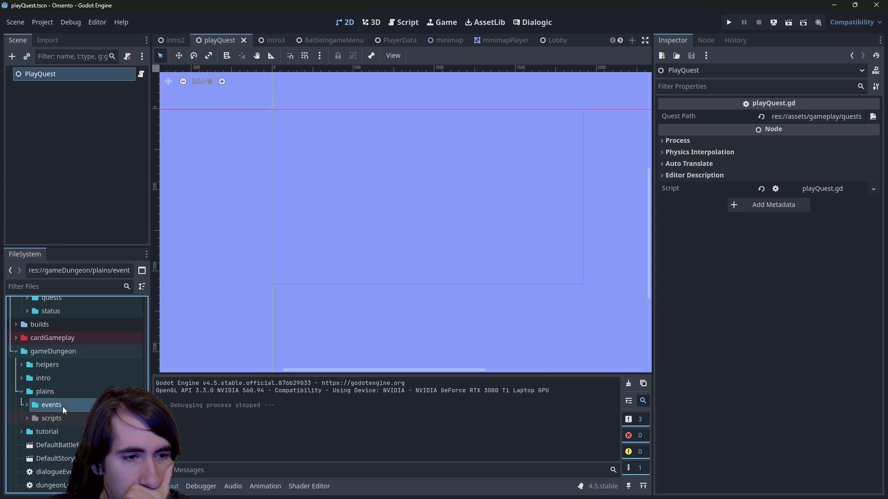
double_click(65, 378)
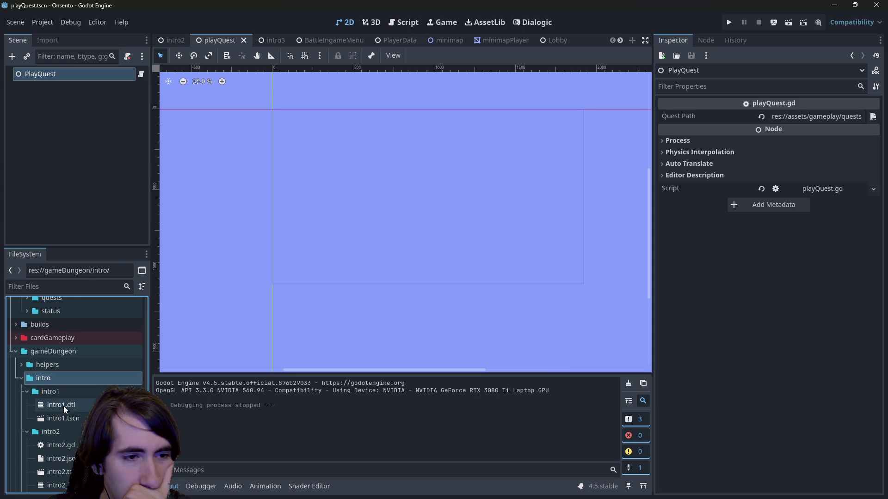
scroll(65, 389, "down", 2)
double_click(73, 342)
double_click(71, 357)
left_click(70, 370)
double_click(71, 371)
double_click(71, 386)
scroll(70, 391, "down", 3)
left_click(72, 367)
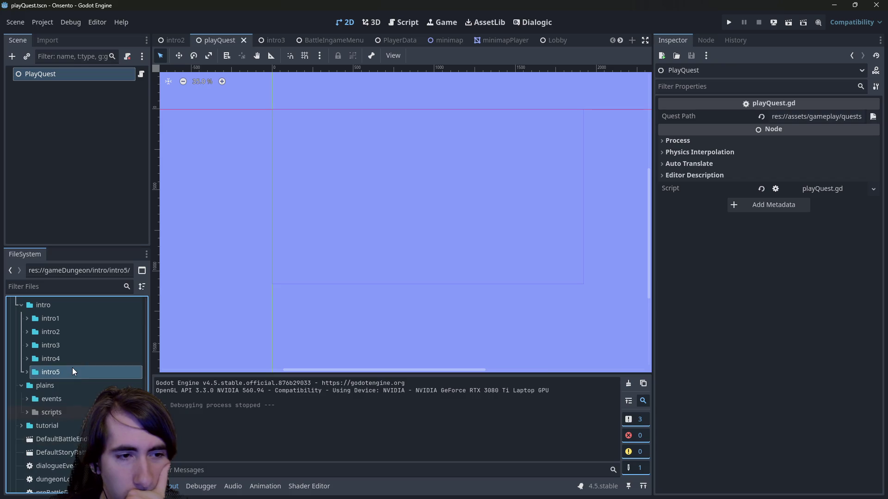
Step: Expand the intro1 folder and open intro1.tscn
double_click(68, 317)
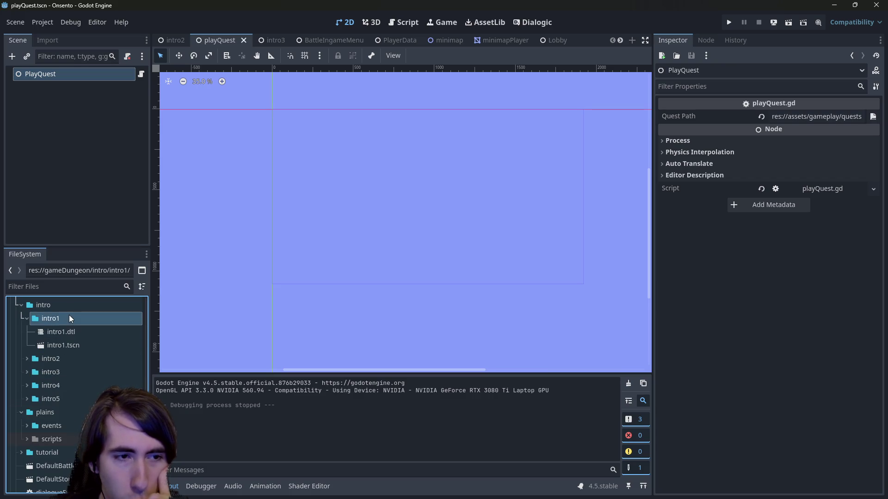
scroll(67, 347, "up", 2)
double_click(67, 346)
scroll(67, 345, "up", 5)
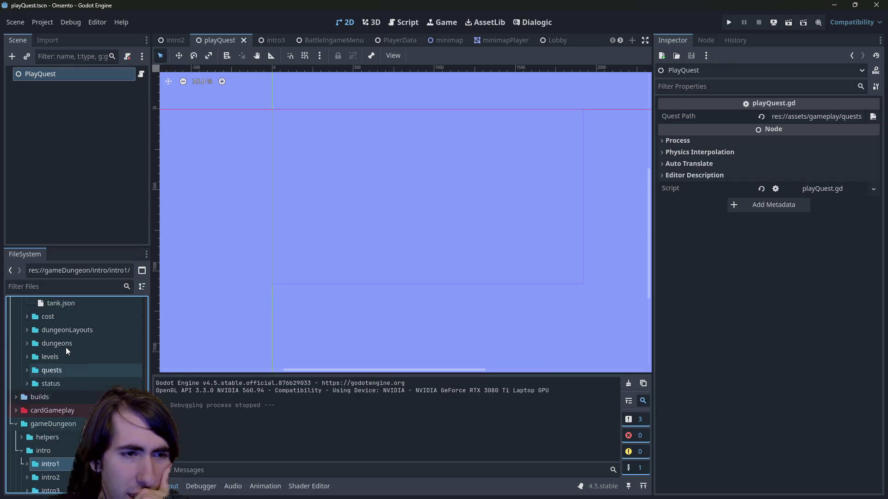
scroll(65, 348, "down", 5)
double_click(66, 392)
left_click(64, 405)
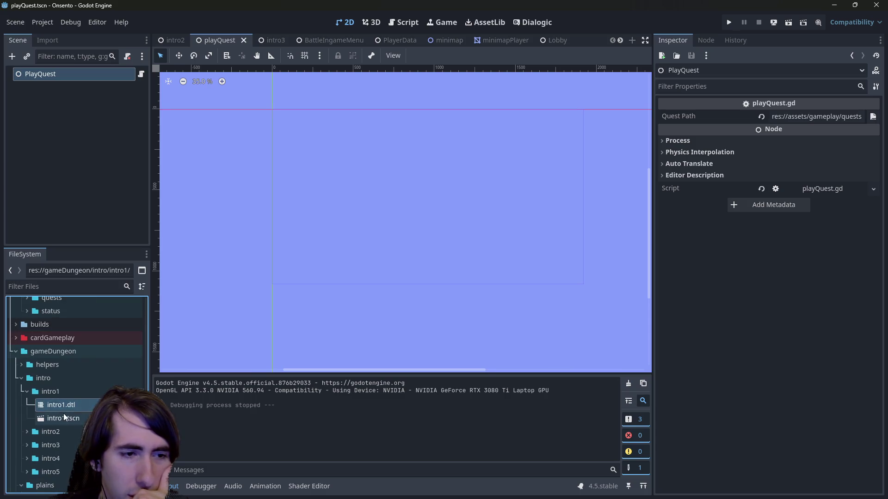
double_click(63, 417)
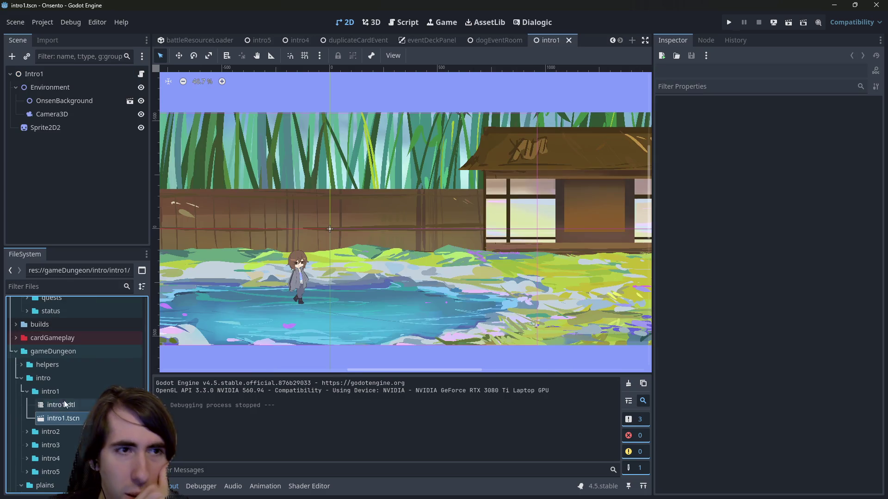
Step: Select the Intro1 root node, then collapse the intro1, cards, characters and art folders
left_click(49, 74)
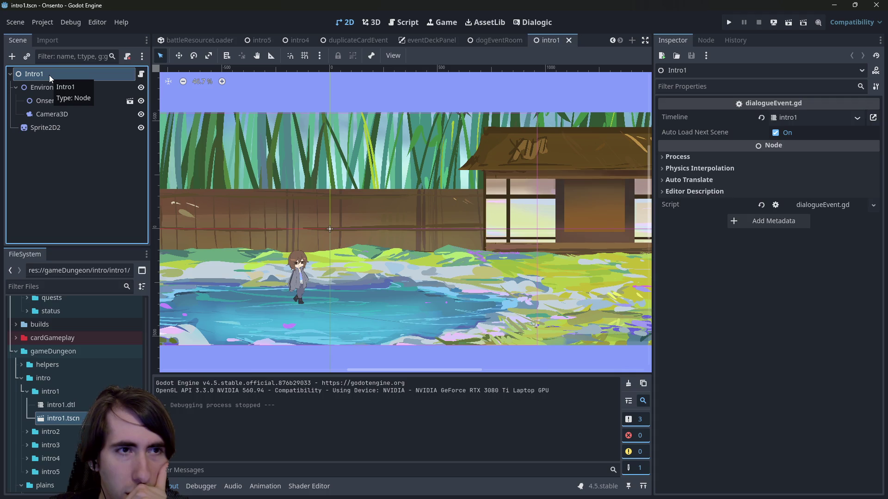
double_click(63, 392)
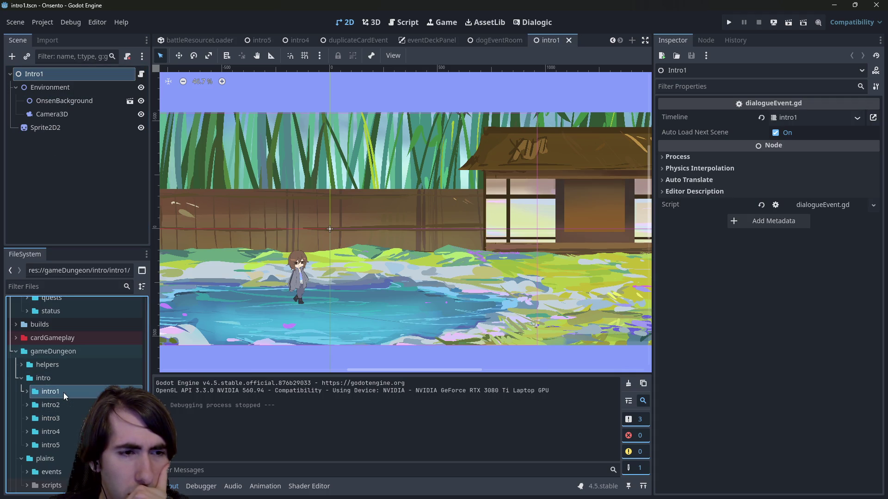
scroll(61, 384, "up", 10)
scroll(61, 384, "up", 10)
double_click(65, 350)
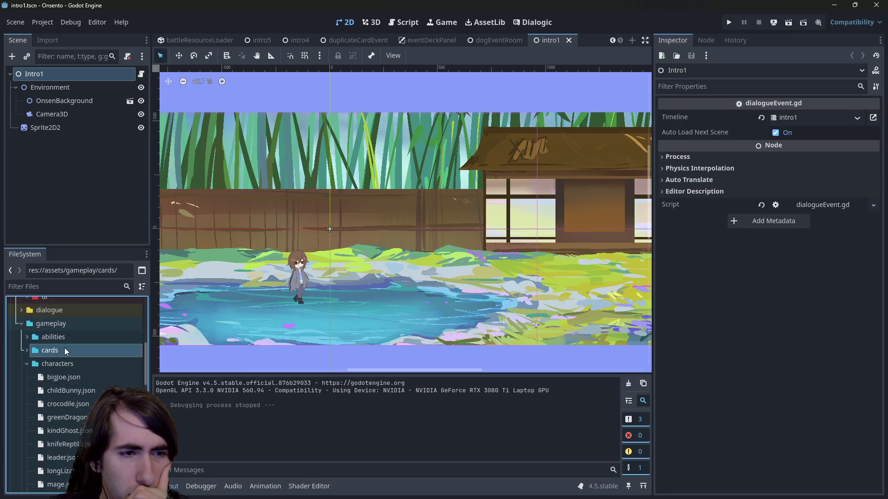
double_click(63, 364)
scroll(63, 365, "up", 3)
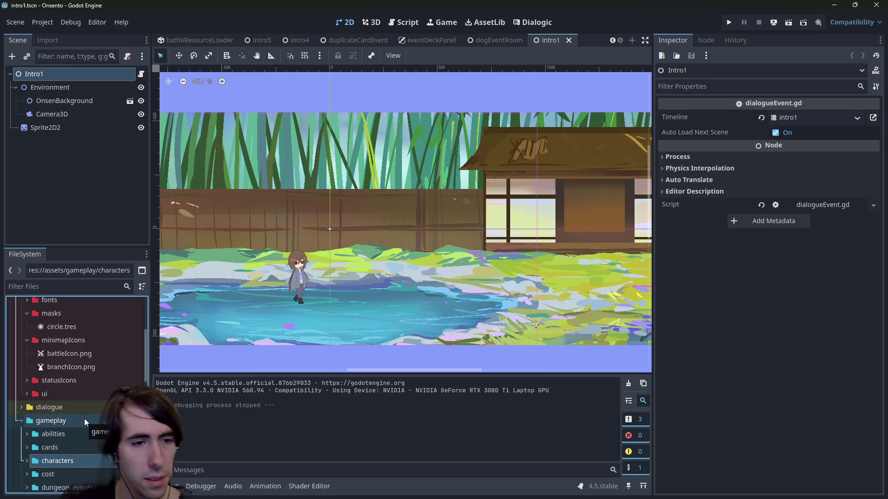
scroll(72, 425, "down", 2)
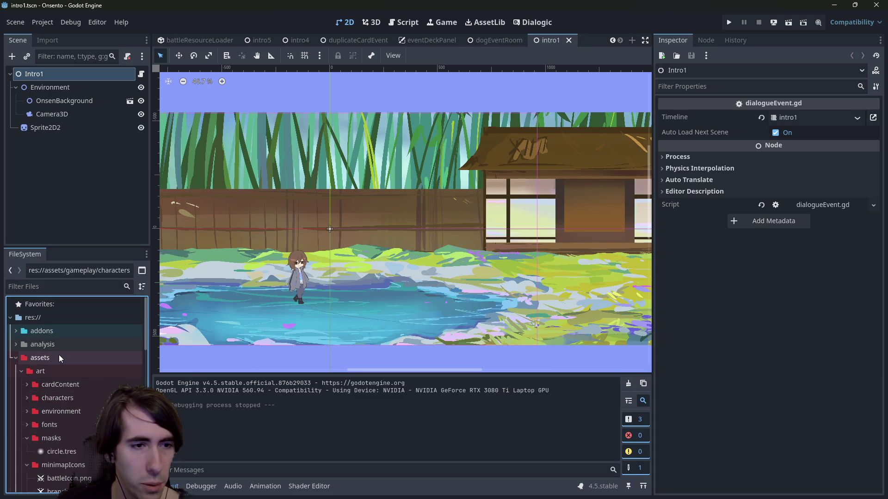
scroll(60, 405, "down", 3)
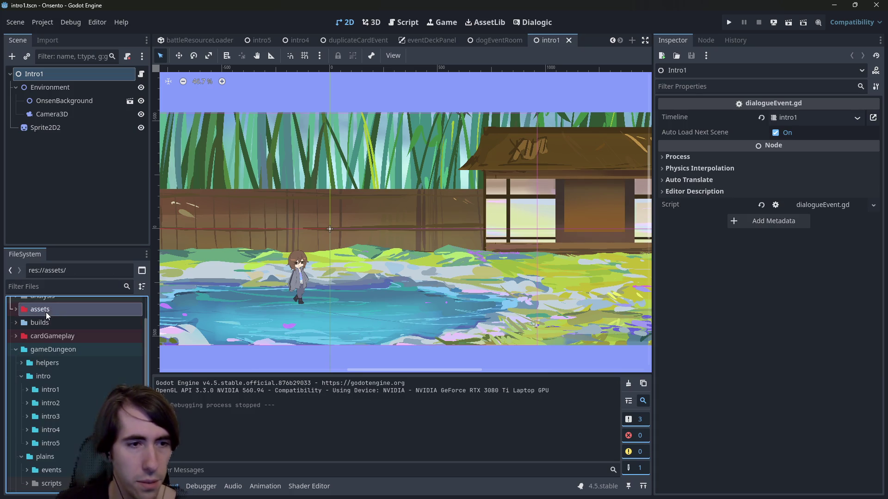
double_click(46, 324)
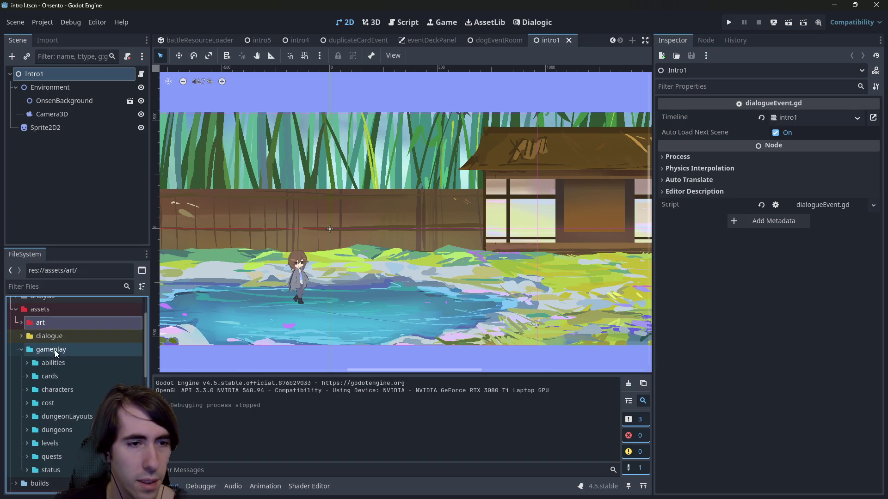
Step: Expand gameplay/quests/intro and open intro.json
left_click(54, 351)
double_click(69, 457)
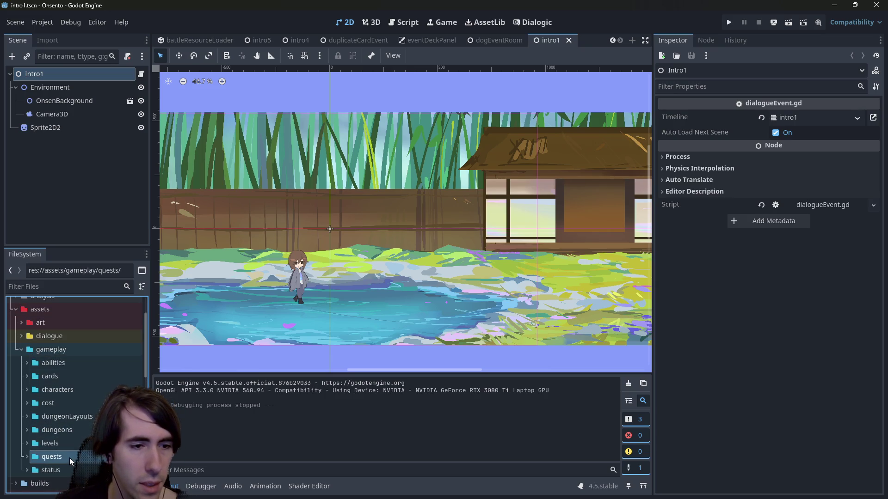
double_click(66, 397)
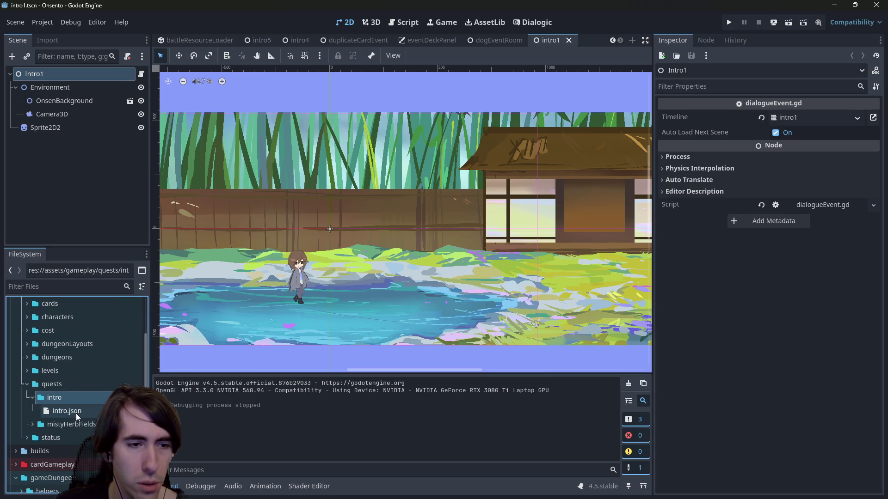
double_click(74, 411)
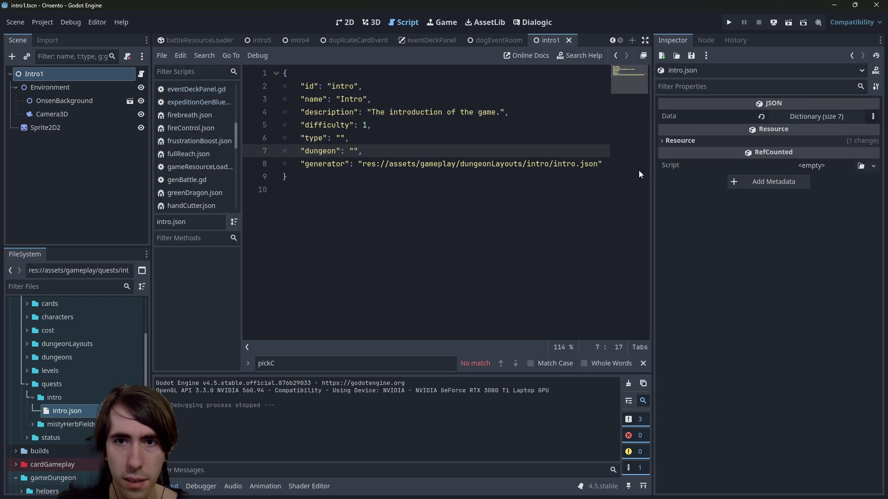
Step: Peek at intro.json's Data dictionary and select the plains events folder
left_click(820, 117)
left_click(819, 114)
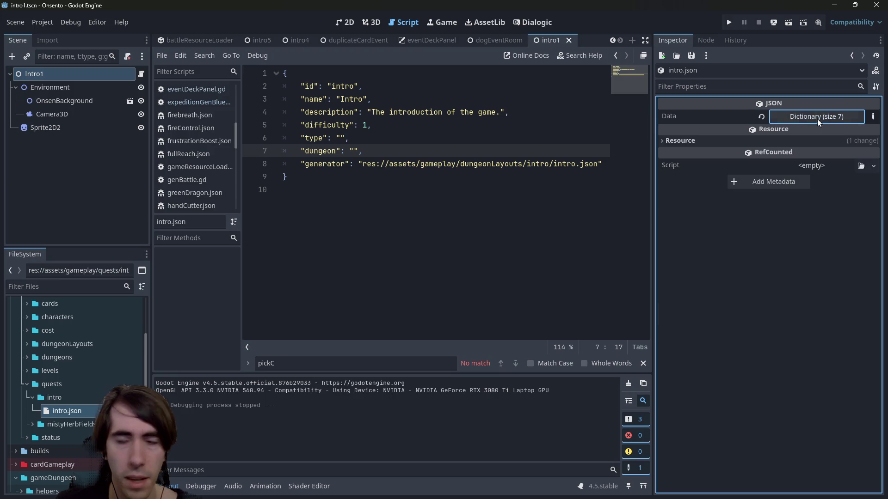
scroll(82, 346, "down", 5)
scroll(79, 363, "down", 3)
scroll(77, 370, "up", 8)
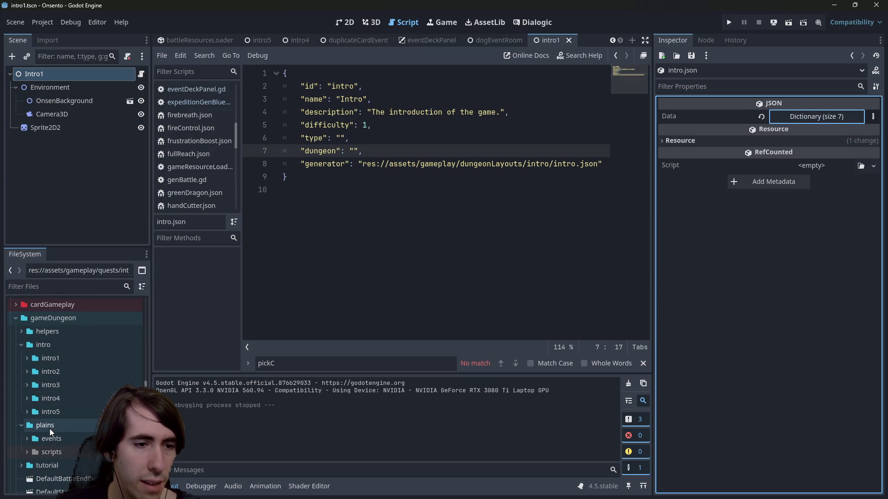
left_click(65, 439)
Step: Browse the plains events folders, then filter the project files with 'playqu'
scroll(65, 440, "down", 5)
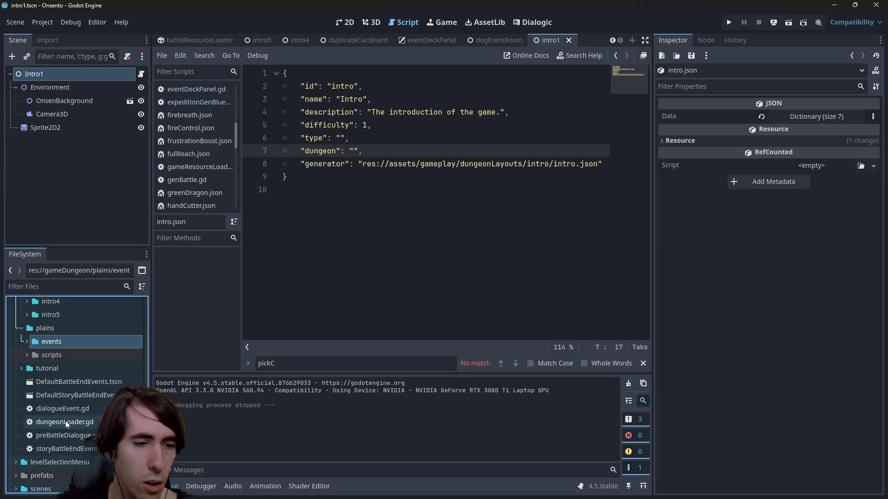
double_click(61, 341)
scroll(61, 342, "down", 3)
double_click(68, 359)
scroll(61, 373, "up", 2)
left_click(79, 293)
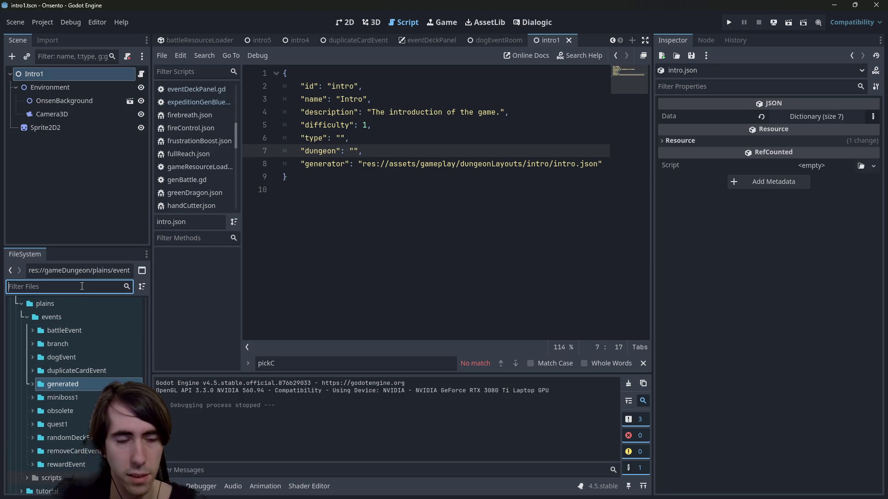
type("playqu")
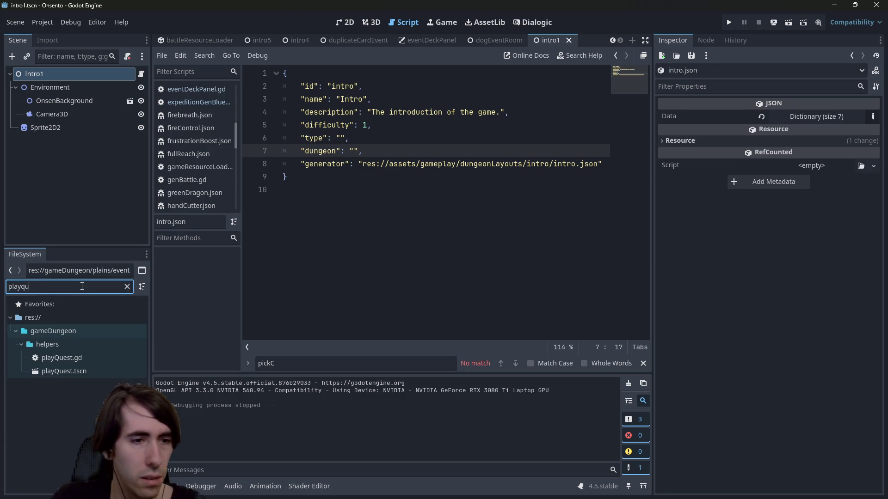
Step: Duplicate playQuest.tscn as playIntro.tscn
left_click(46, 372)
key("ctrl+d")
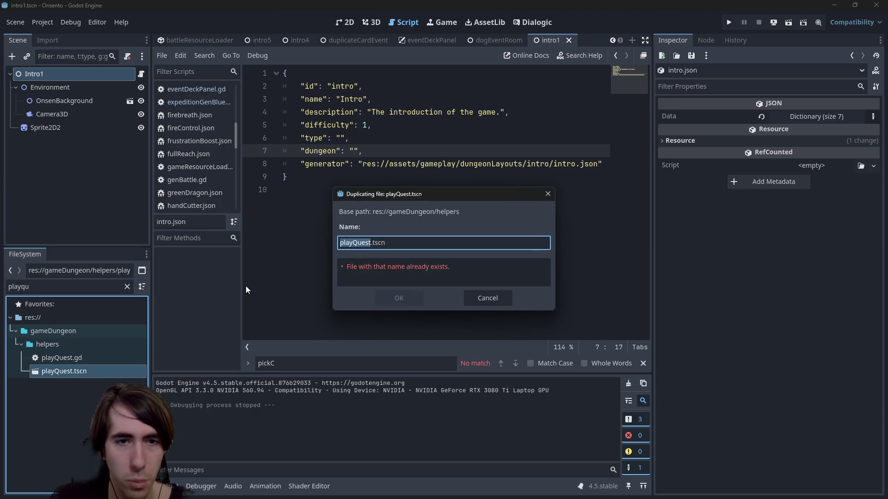
type("play")
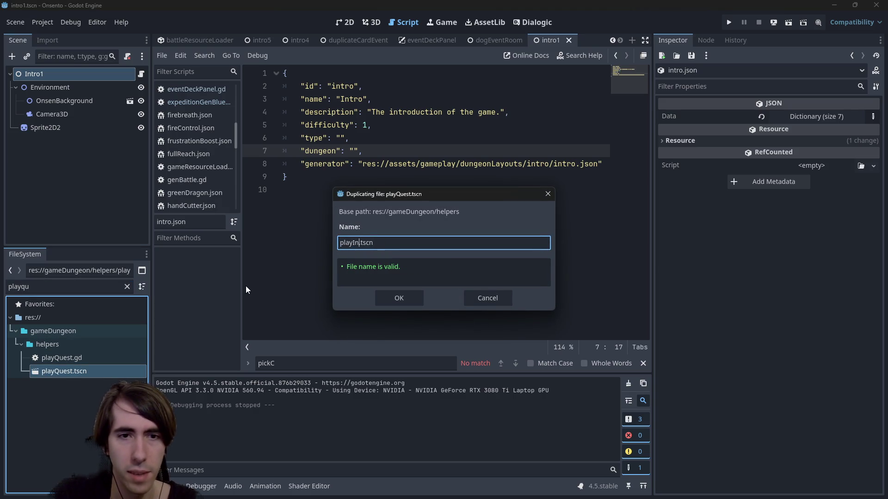
type("Dungeon")
key("Return")
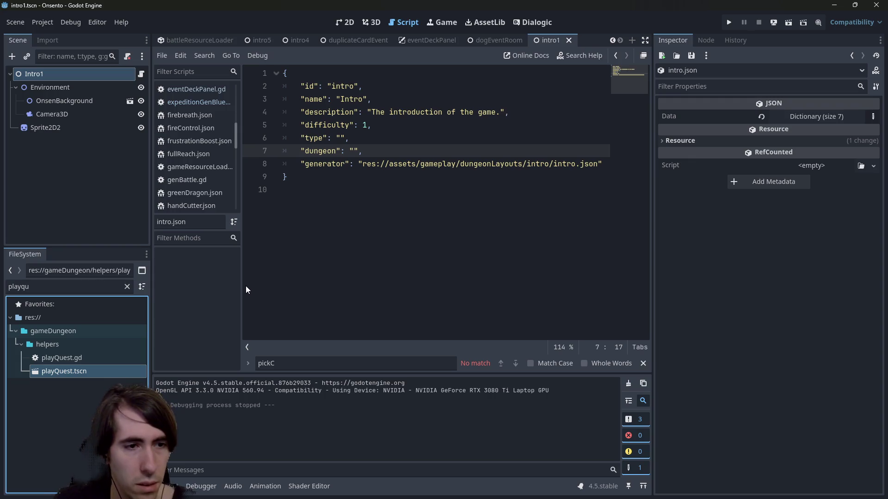
Step: Filter by 'intro', move playIntro.tscn into gameDungeon/intro and open it
left_click(69, 287)
key("BackSpace")
key("BackSpace")
key("BackSpace")
key("BackSpace")
key("BackSpace")
type("intro")
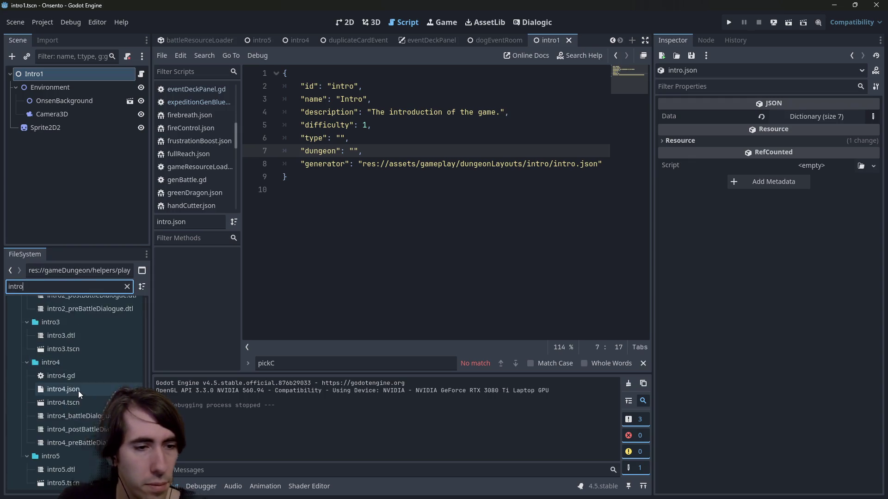
scroll(84, 370, "up", 10)
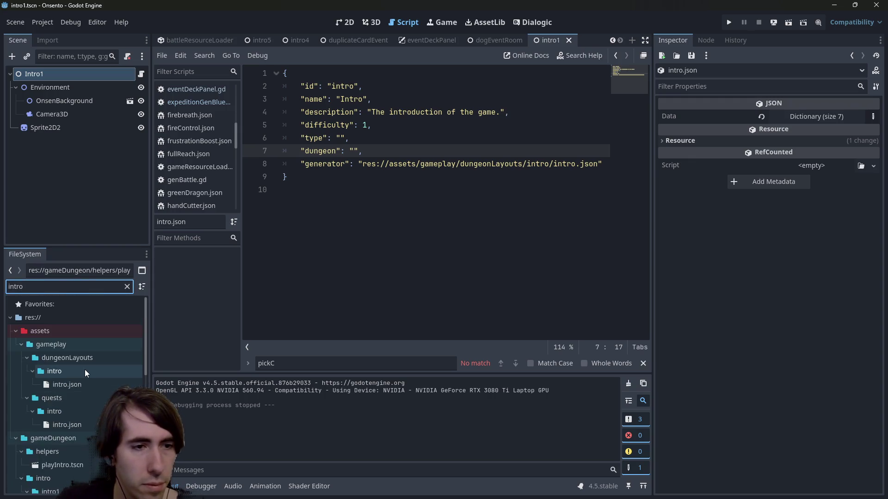
scroll(68, 386, "down", 3)
left_click(66, 392)
left_click_drag(65, 392, 61, 381)
scroll(64, 393, "down", 1)
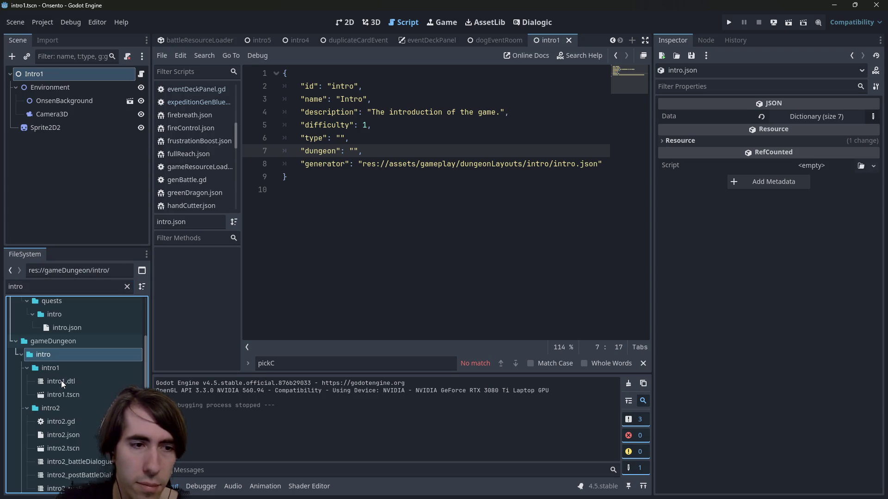
scroll(71, 371, "down", 7)
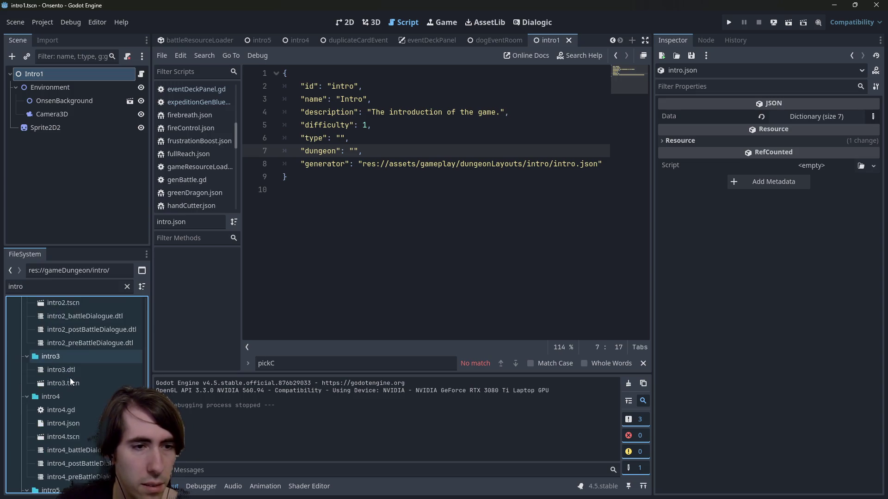
double_click(72, 483)
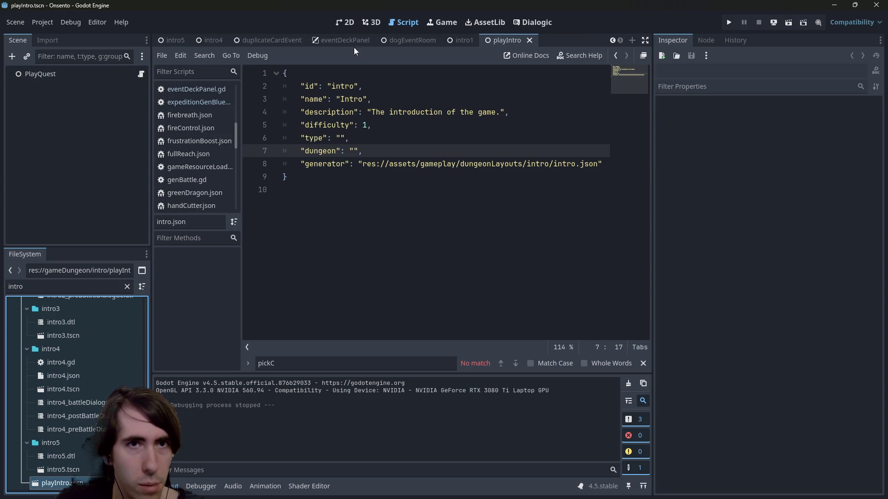
Step: Set the root node's Quest Path to quests/intro/intro.json and save the scene
left_click(346, 25)
left_click(87, 78)
key("ctrl+s")
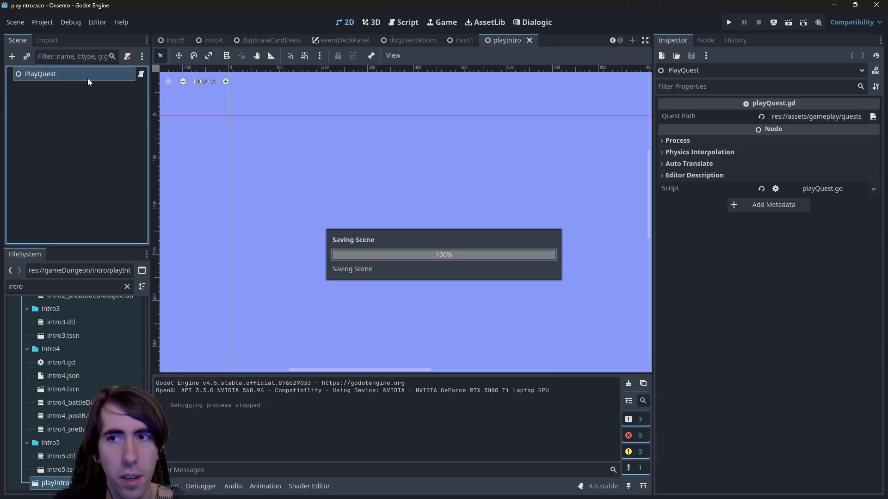
left_click(872, 117)
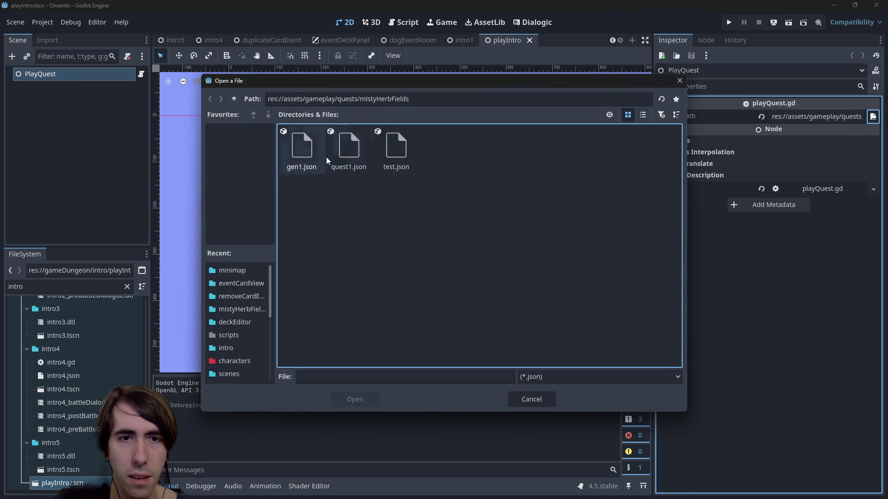
left_click(234, 99)
double_click(291, 147)
double_click(292, 145)
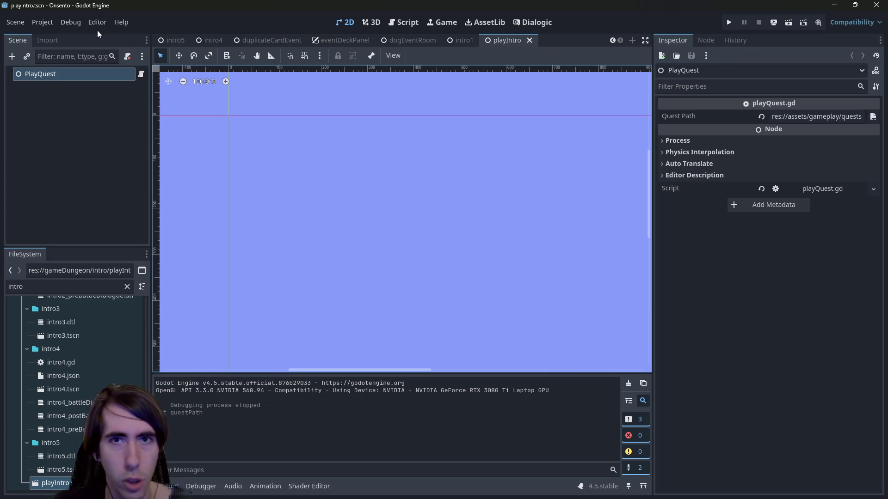
key("ctrl+s")
Step: Rename the PlayQuest root node to PlayIntro
left_click(37, 22)
left_click(35, 24)
double_click(54, 74)
left_click_drag(57, 74, 43, 74)
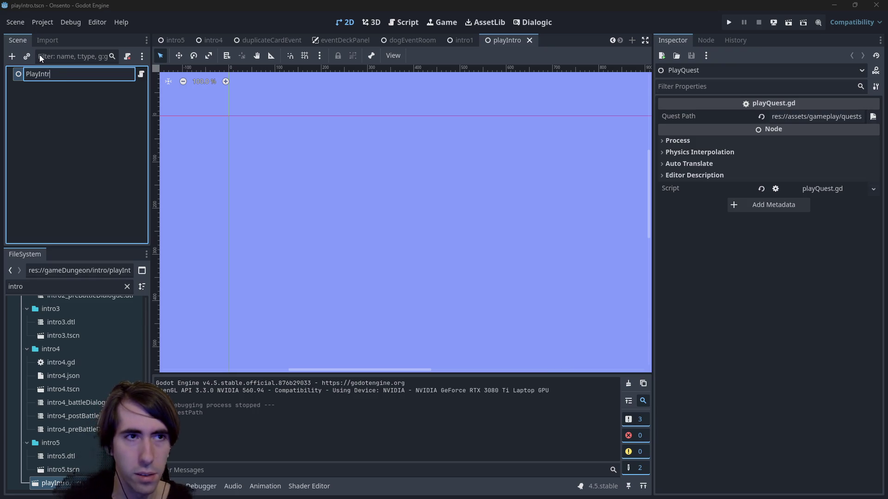
type("Intro")
key("Return")
left_click(35, 24)
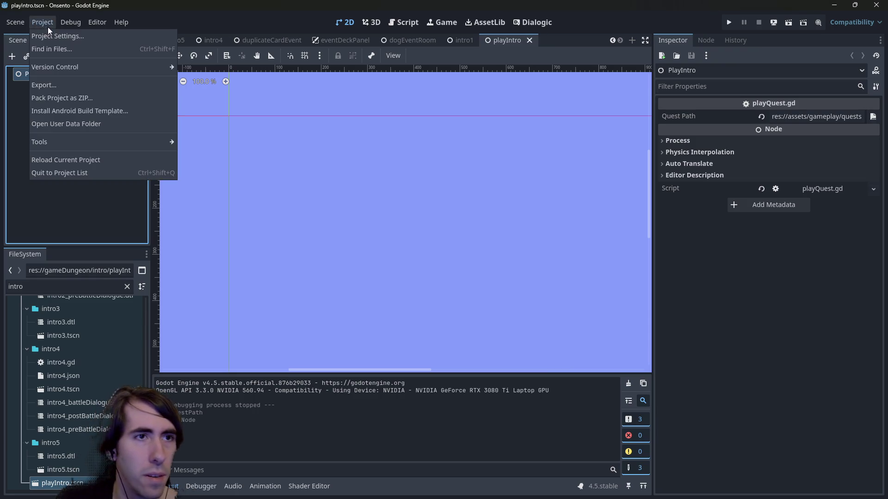
Step: Set the project's Main Scene to gameDungeon/intro/playIntro.tscn in Project Settings
left_click(48, 32)
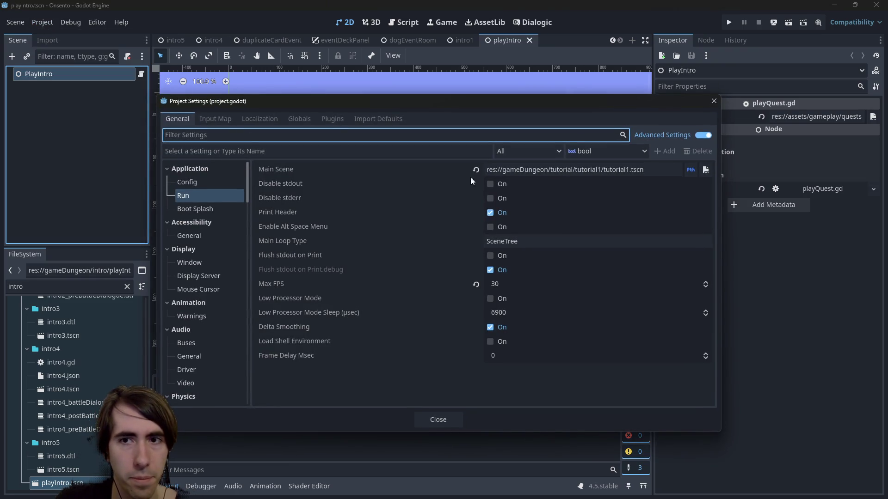
left_click(705, 169)
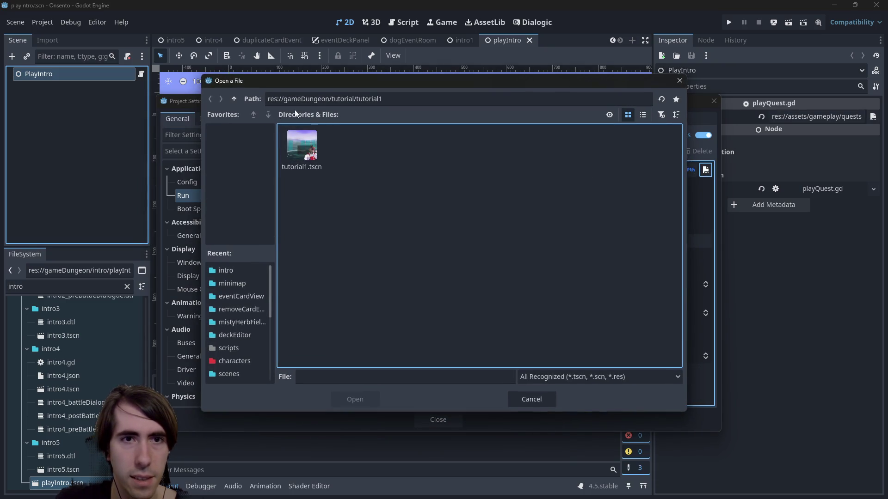
left_click(234, 98)
left_click(234, 99)
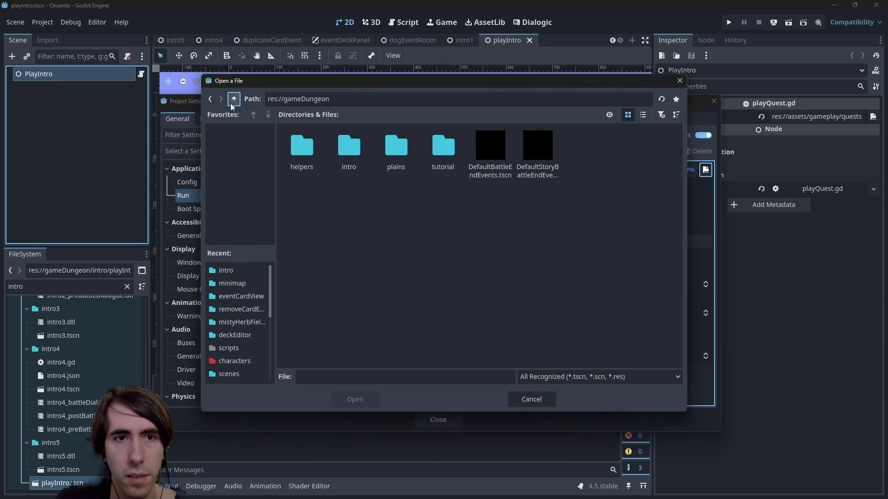
double_click(352, 152)
double_click(537, 150)
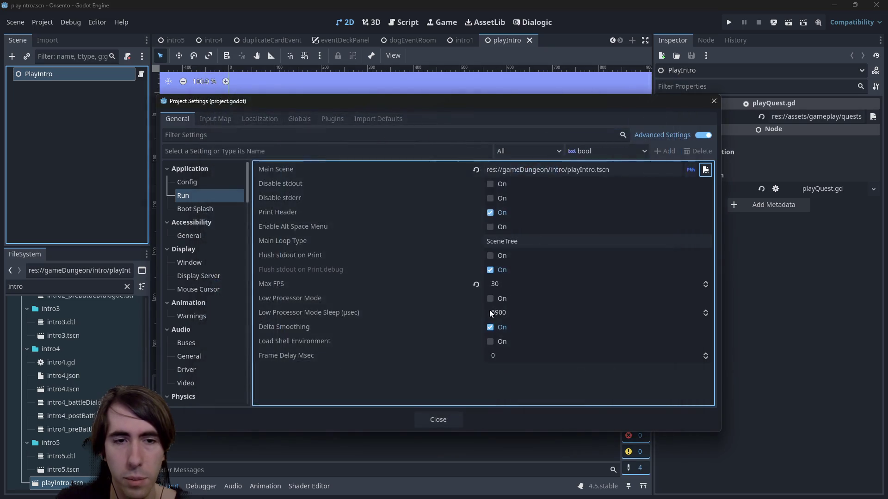
left_click(452, 417)
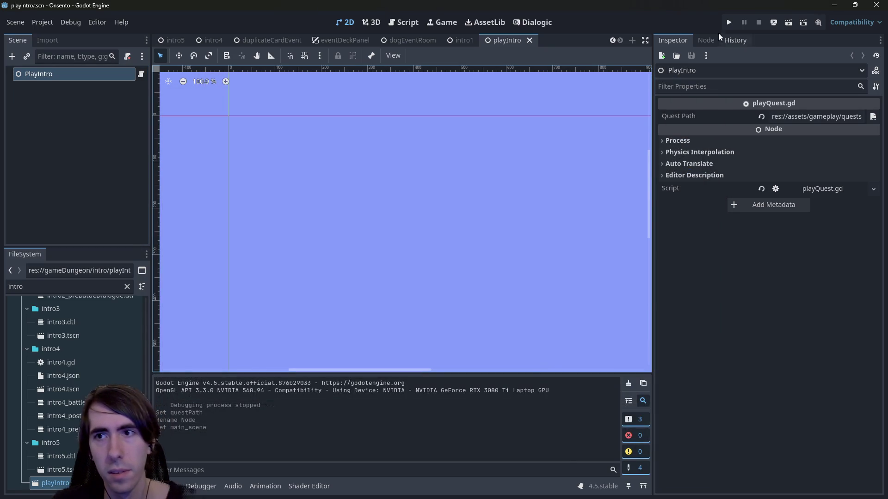
Step: Run the project to check the intro dialogue starts, then close the game
key("F5")
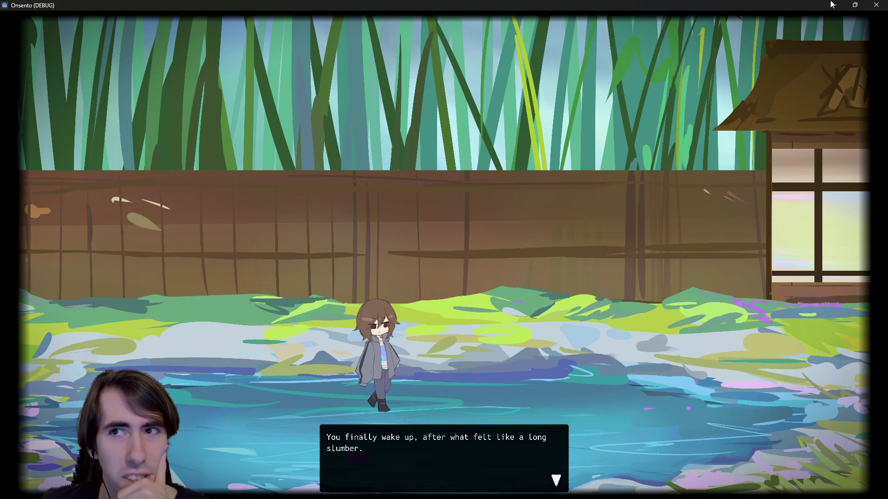
left_click(876, 4)
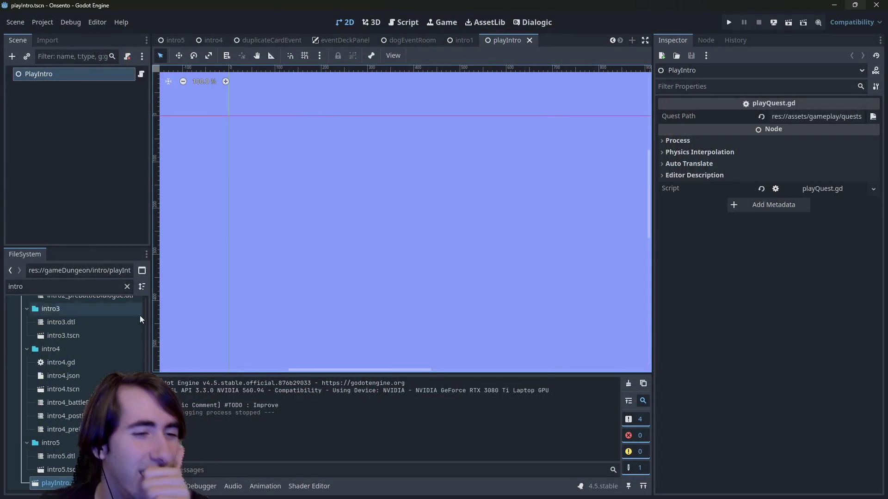
scroll(108, 347, "up", 5)
Step: Quick-load protagonist.png as intro1's Sprite2D2 texture, save, and open intro2
double_click(76, 347)
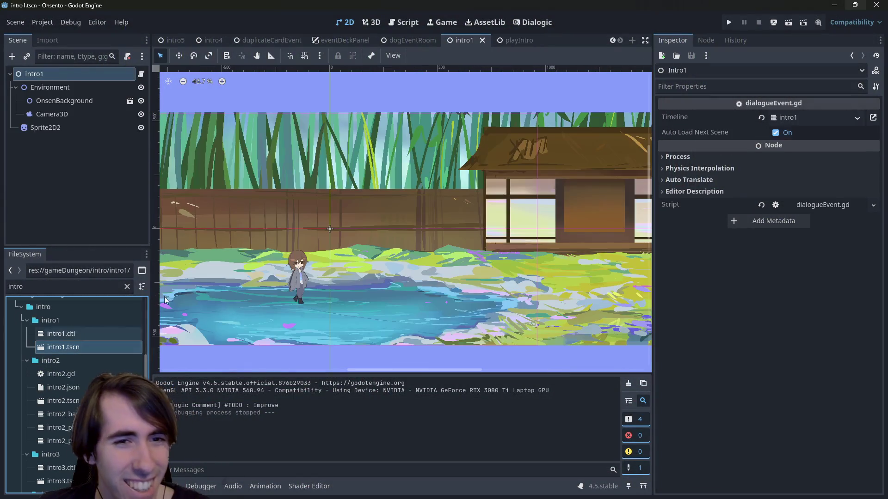
left_click(296, 277)
scroll(169, 301, "up", 5)
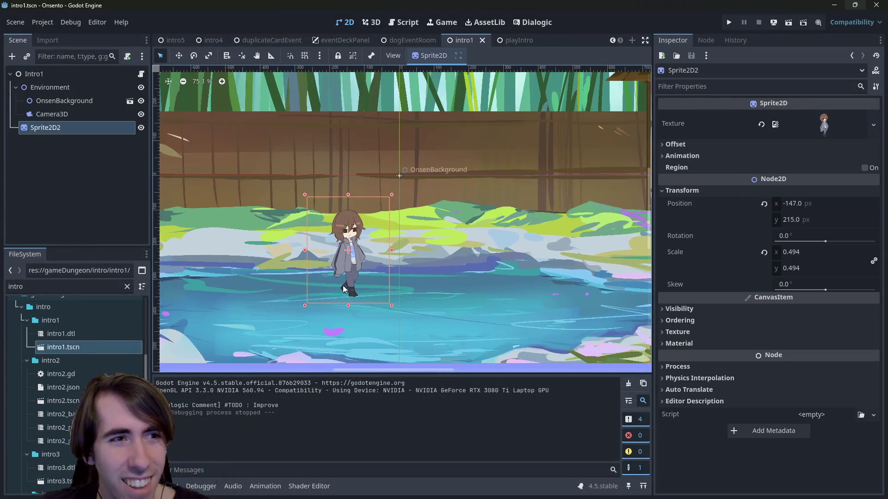
left_click(873, 125)
left_click(801, 378)
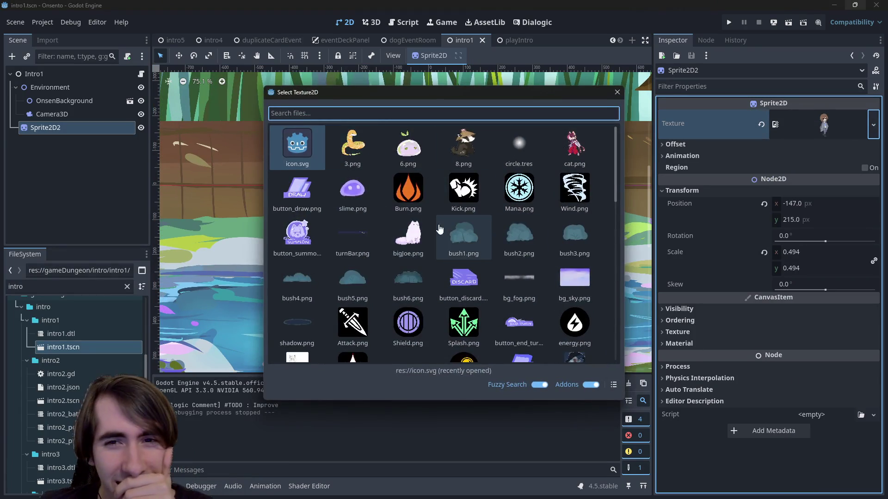
scroll(485, 282, "down", 5)
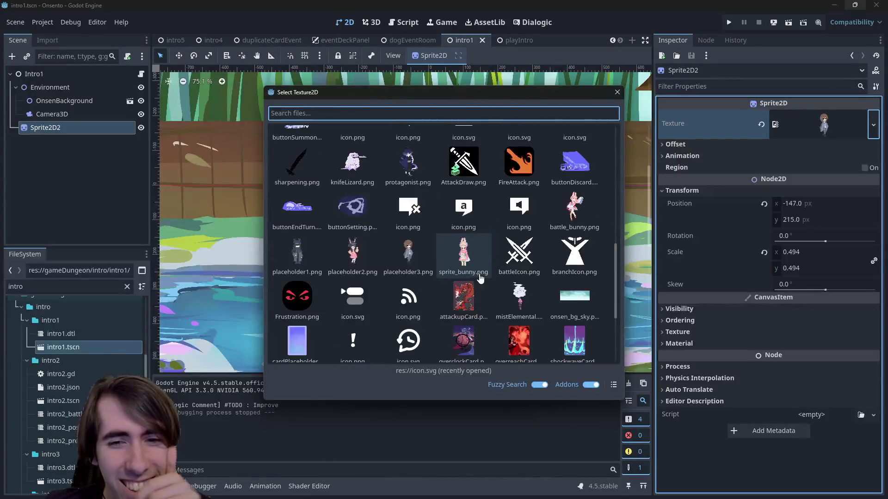
scroll(497, 277, "down", 3)
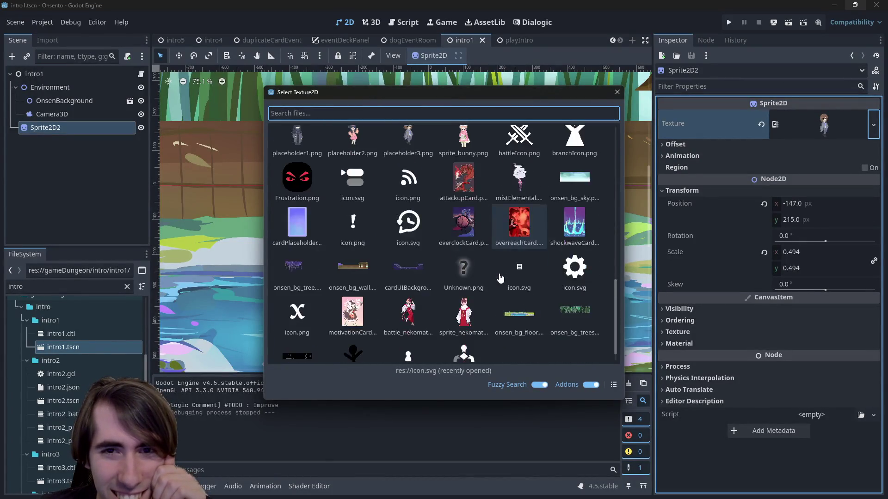
scroll(460, 280, "up", 5)
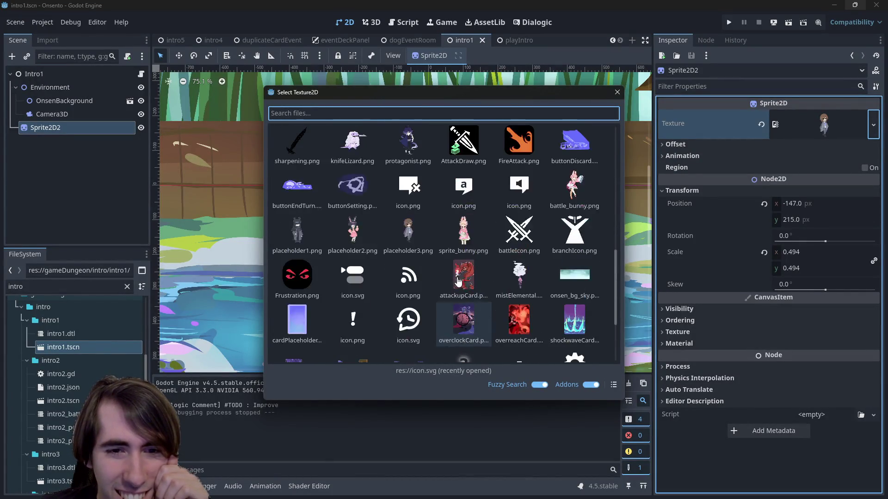
scroll(444, 273, "up", 1)
double_click(413, 259)
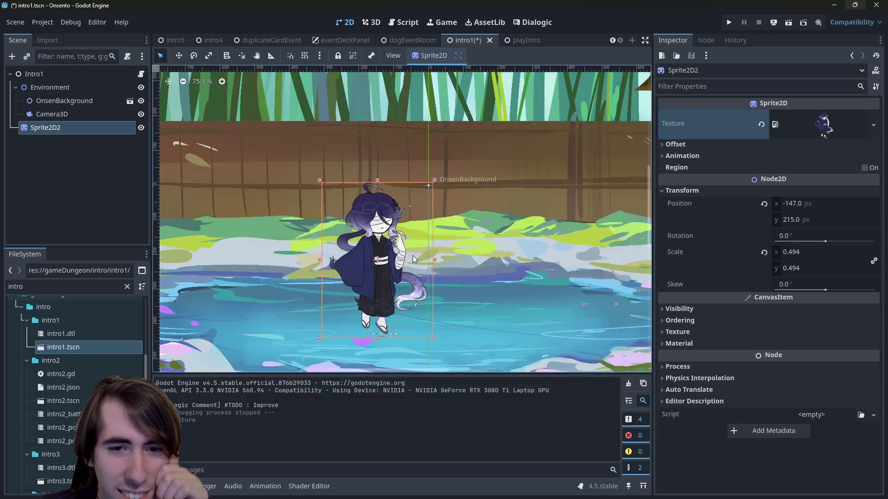
key("ctrl+s")
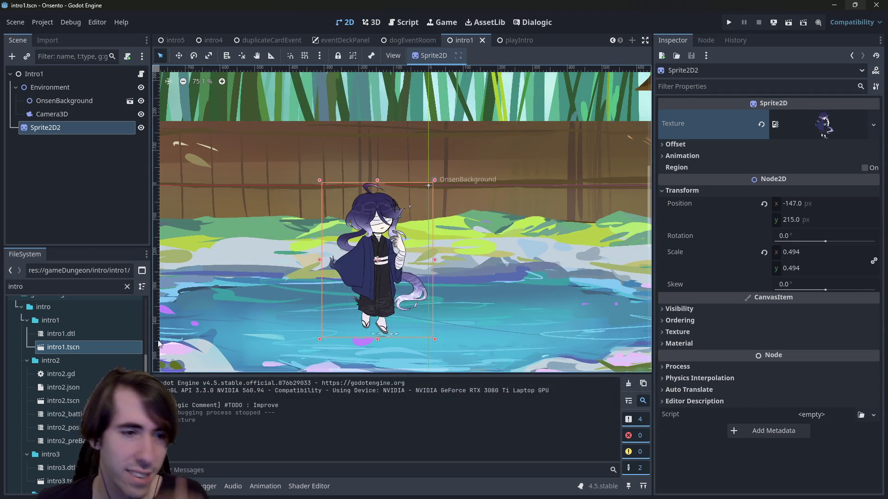
double_click(54, 401)
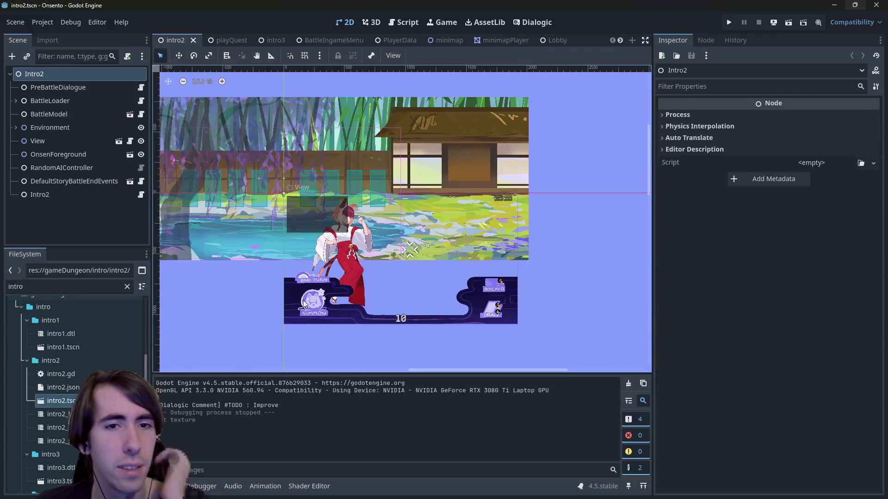
Step: Review the intro3, intro4 and intro5 scenes plus the intro4.json data file
scroll(337, 287, "up", 3)
scroll(62, 382, "down", 3)
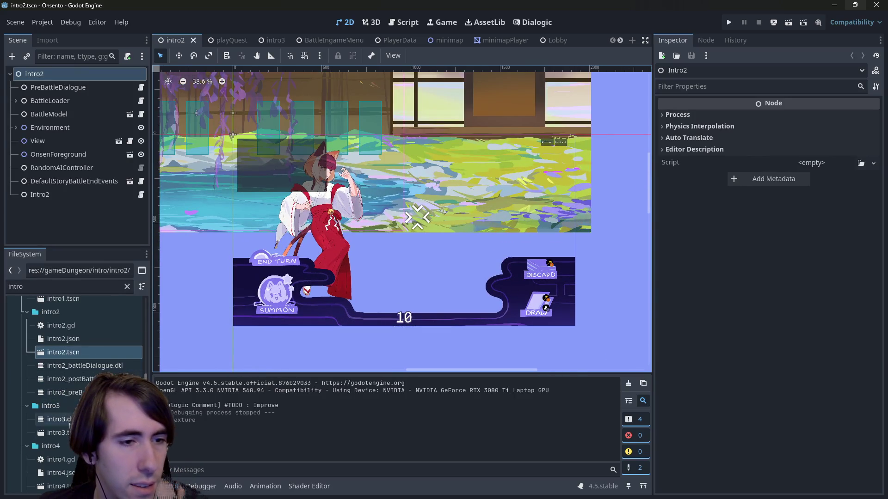
double_click(57, 433)
scroll(400, 264, "down", 3)
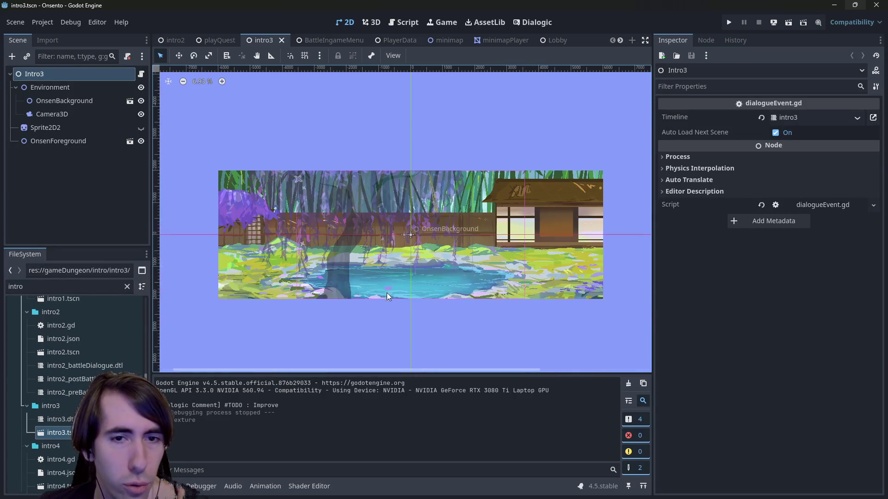
double_click(85, 380)
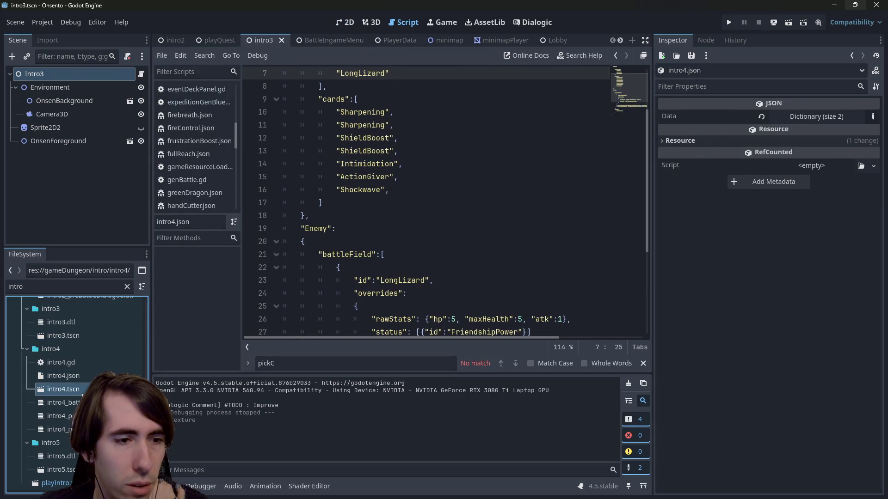
double_click(65, 389)
left_click(335, 25)
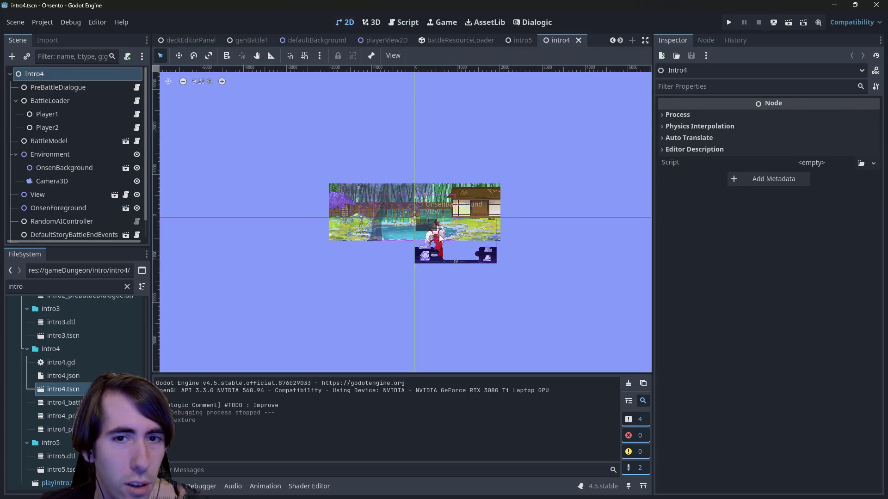
scroll(482, 257, "up", 4)
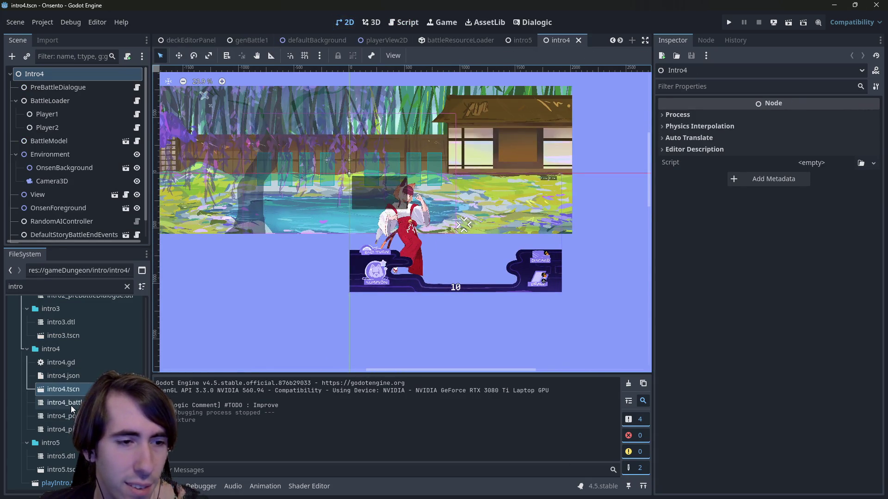
double_click(60, 470)
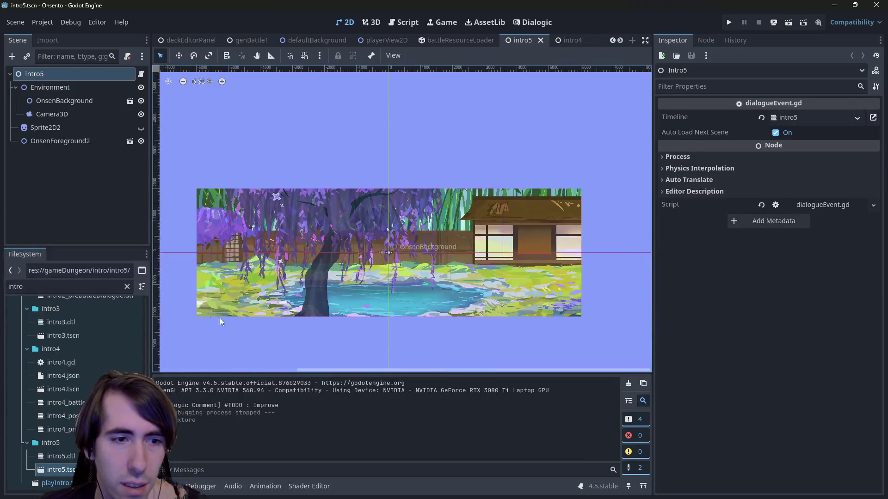
scroll(505, 41, "down", 2)
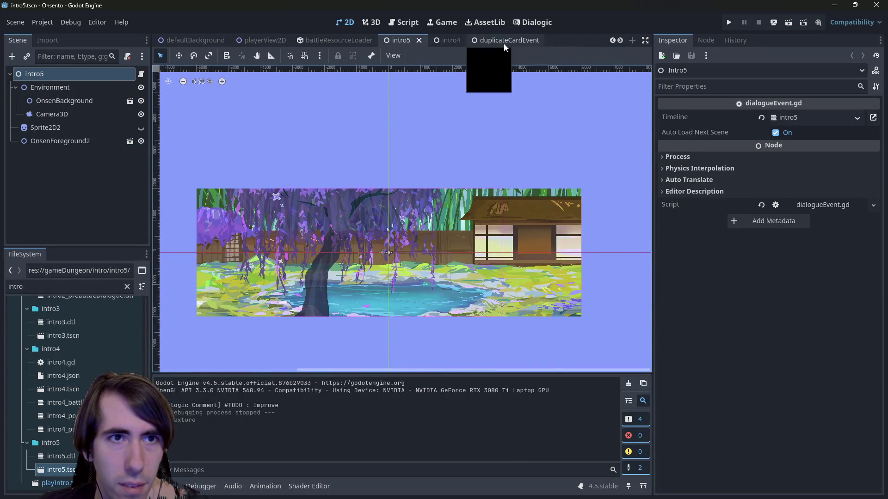
Step: Test-run the game through the dialogue showing the new protagonist sprite, then open Dialogic
left_click(729, 23)
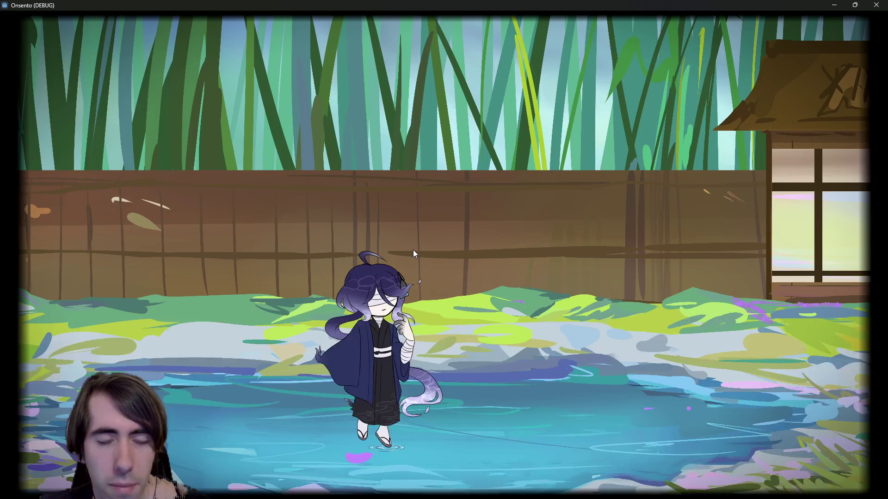
left_click(421, 250)
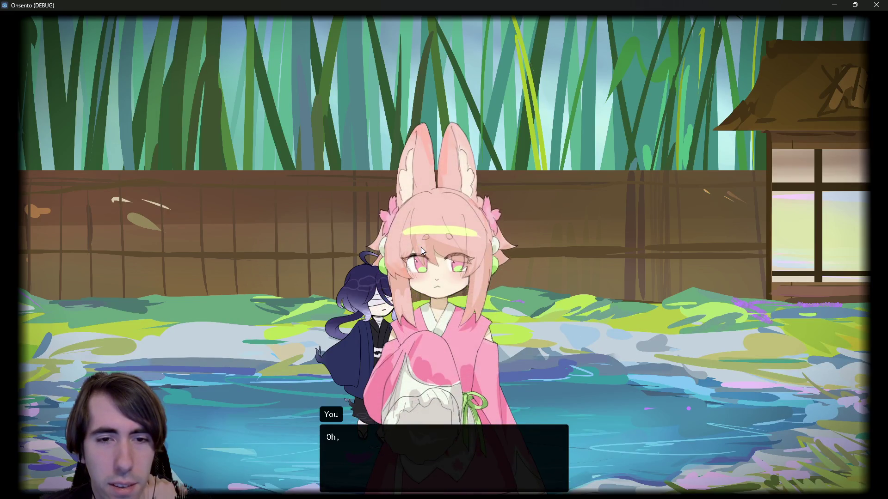
left_click(876, 4)
left_click(535, 21)
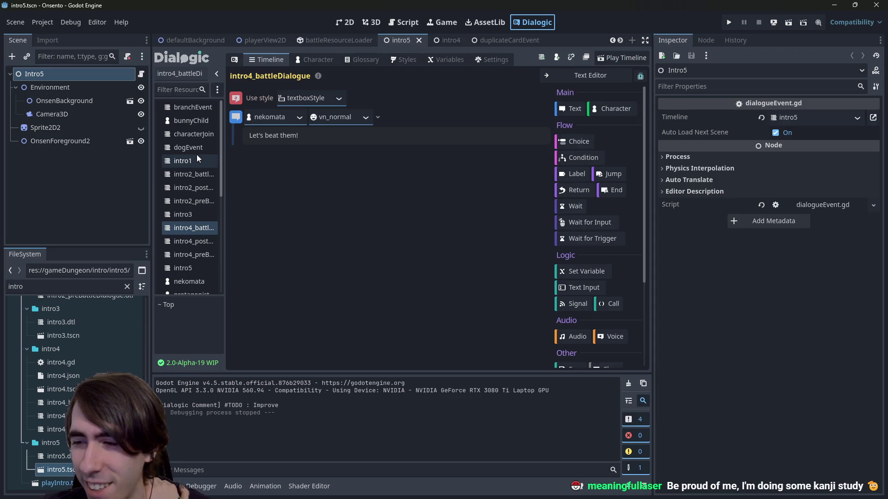
Step: Clear the file filter and open dialogue/characters/protagonist.dch in Dialogic
scroll(92, 379, "up", 10)
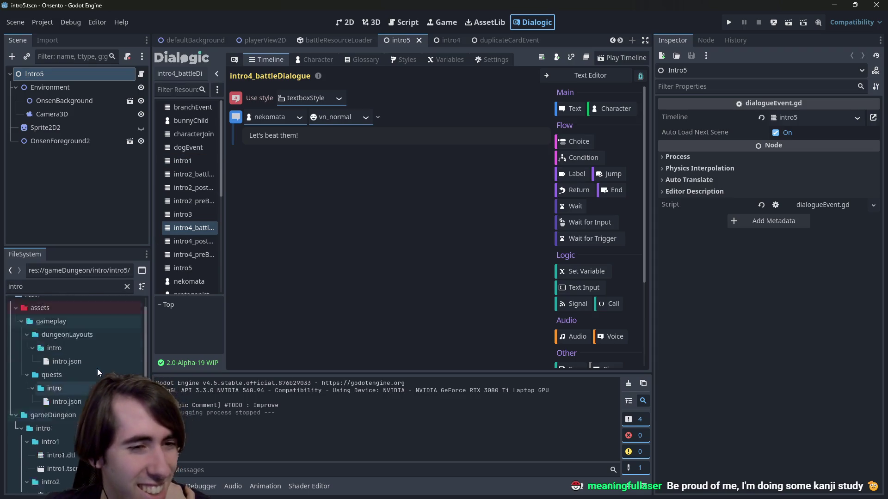
left_click(127, 288)
scroll(54, 355, "down", 2)
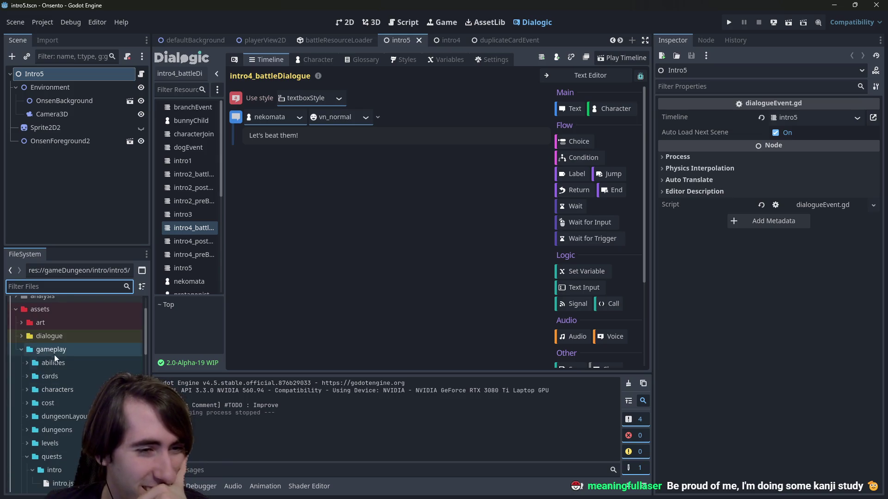
double_click(55, 352)
double_click(54, 336)
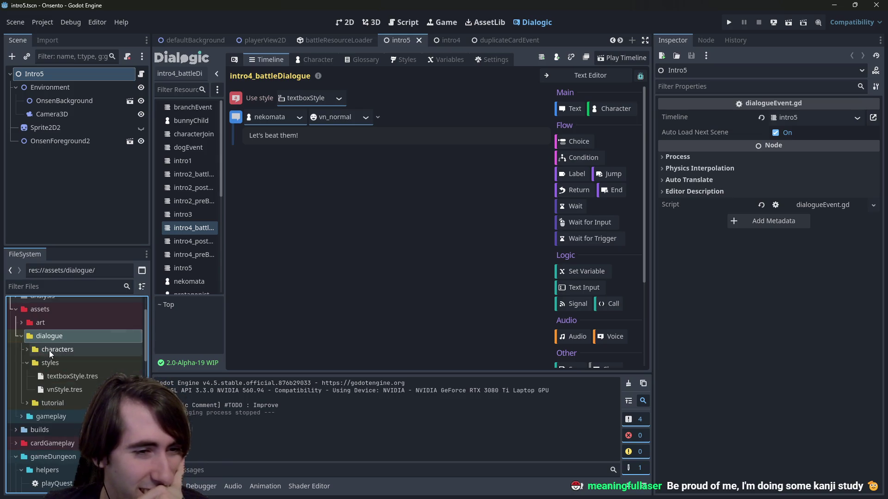
double_click(50, 350)
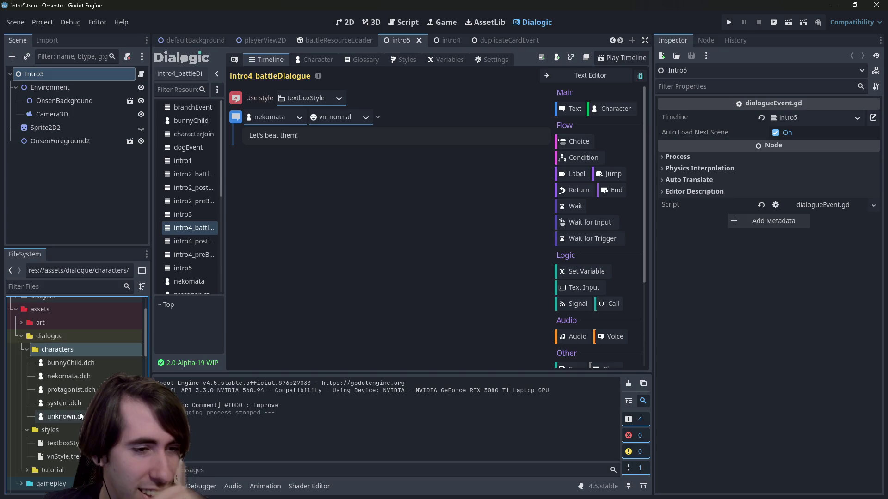
double_click(78, 393)
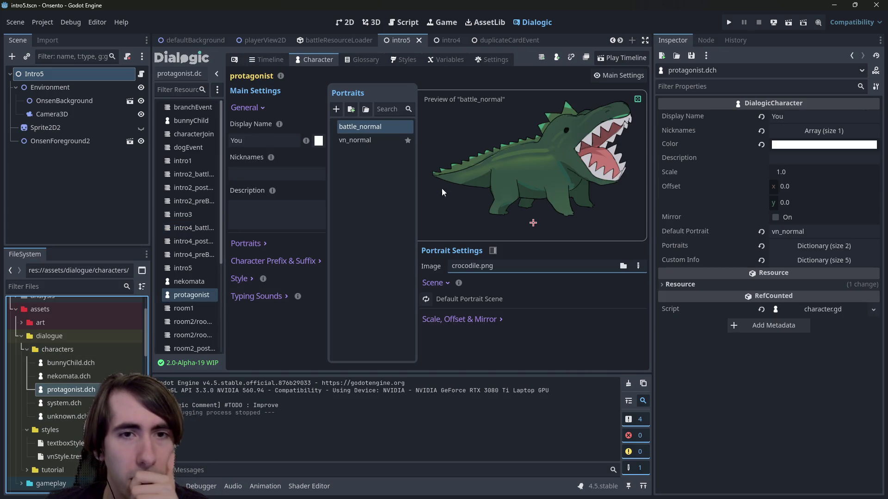
Step: Browse the vn_normal portrait's image to assets/art/characters, replacing sprite_bunny.png
left_click(364, 140)
left_click(359, 126)
left_click(368, 142)
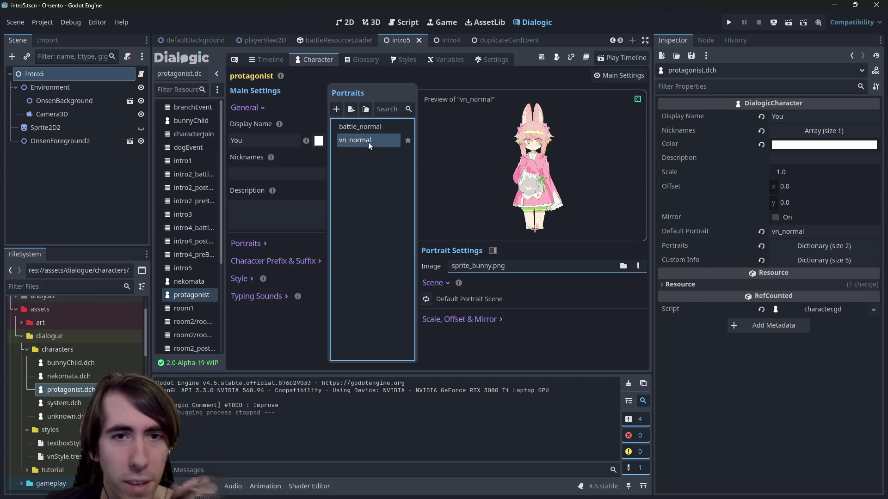
left_click(638, 266)
left_click(624, 266)
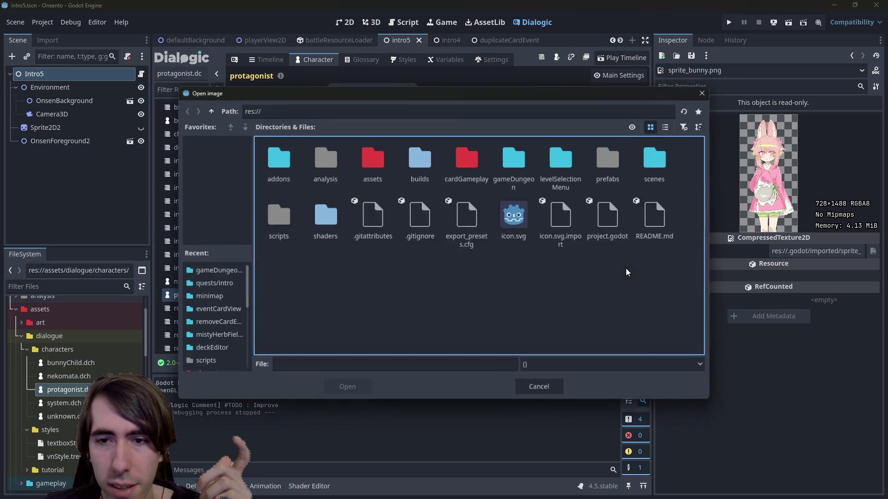
double_click(374, 161)
double_click(278, 160)
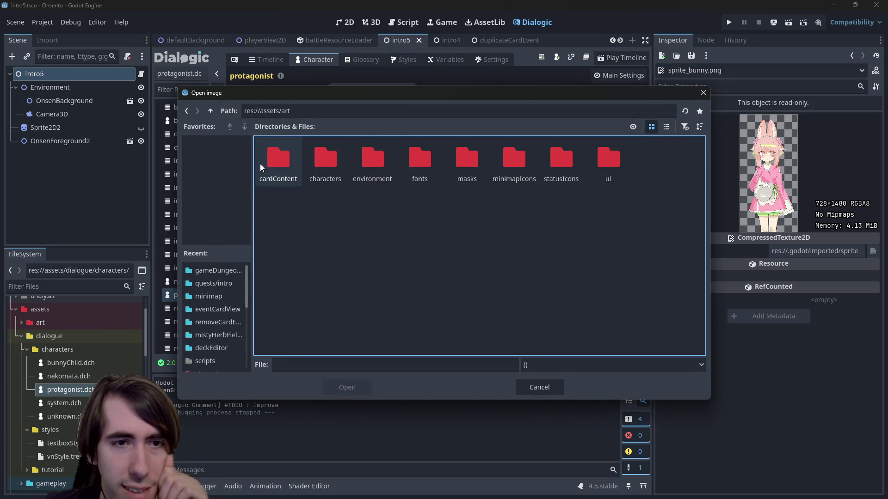
double_click(323, 162)
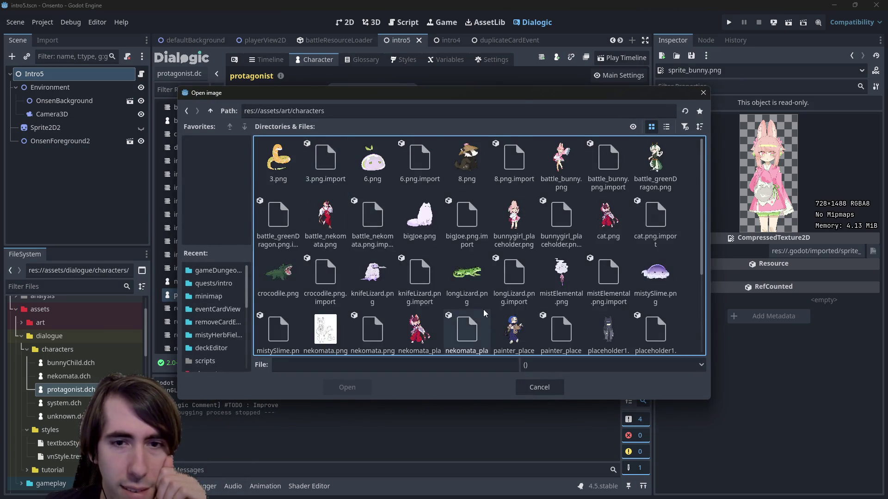
scroll(481, 299, "down", 5)
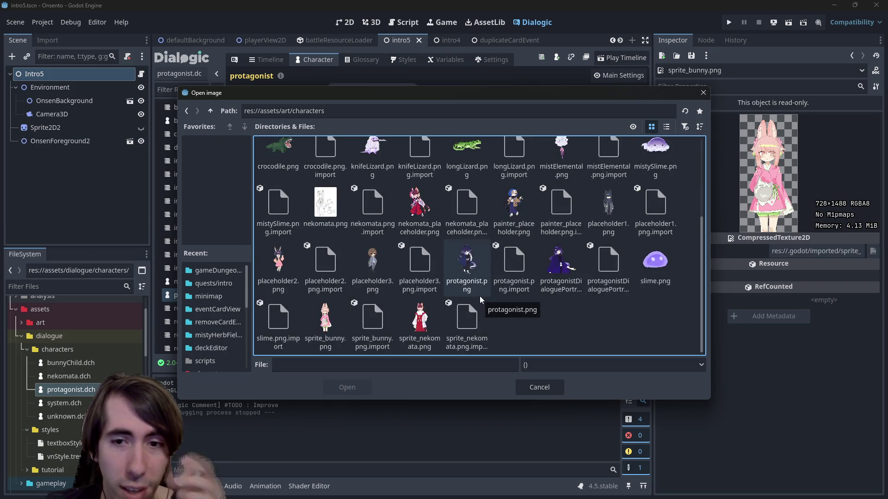
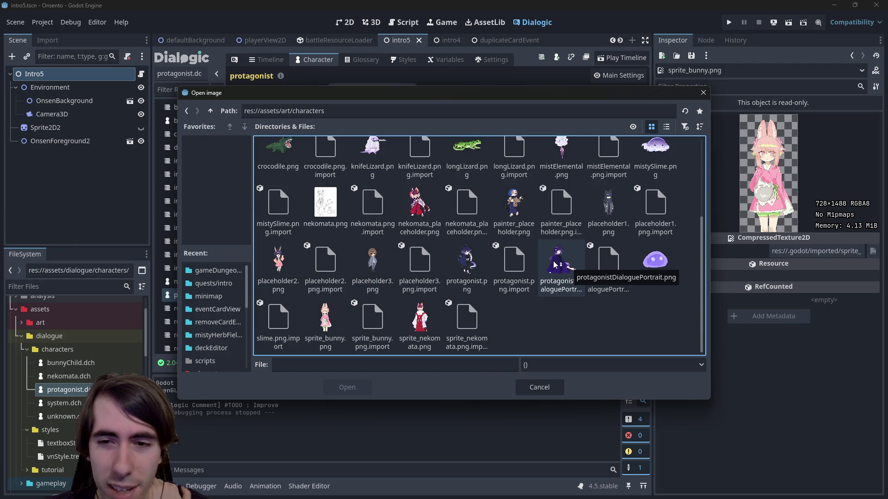
Step: Assign protagonistDialoguePortrait.png to the vn_normal portrait and compare it with battle_normal
double_click(558, 265)
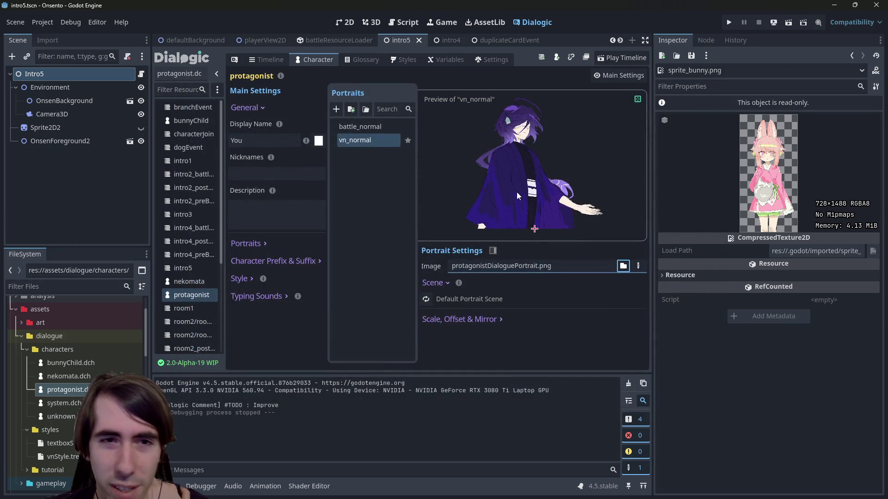
left_click(368, 127)
left_click(361, 139)
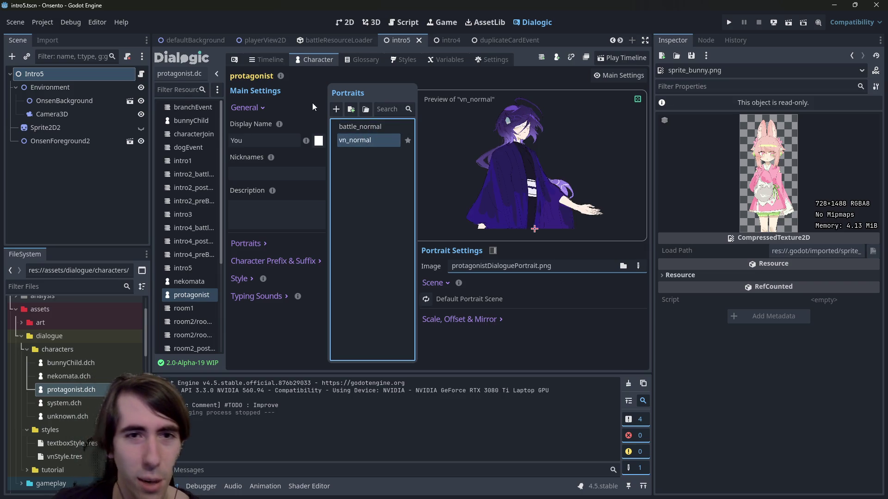
Step: Replace battle_normal's crocodile.png with protagonistDialoguePortrait.png and save
left_click(361, 129)
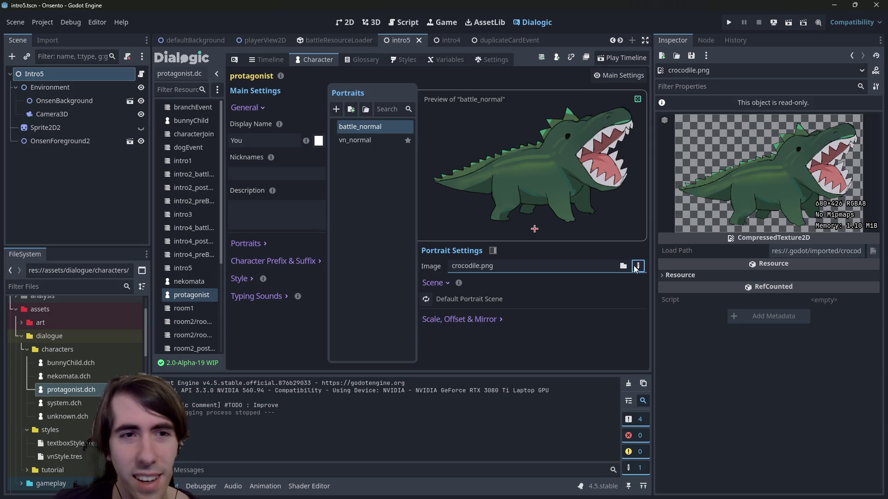
left_click(623, 266)
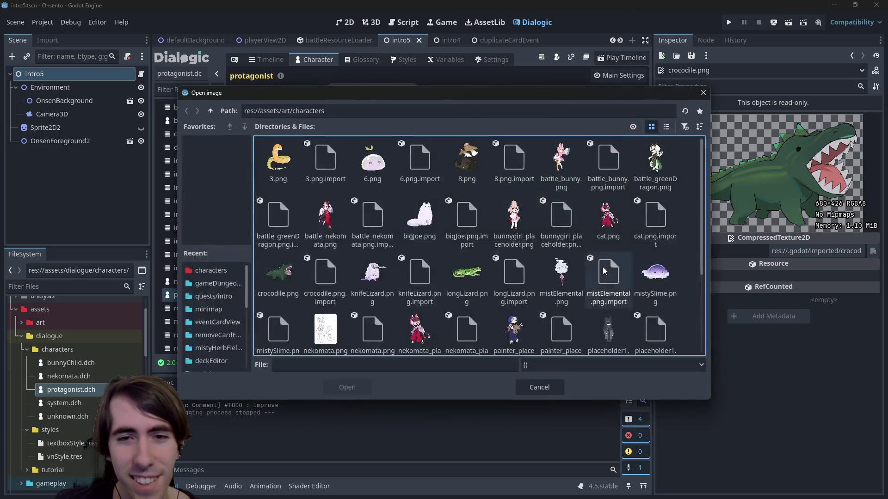
scroll(582, 271, "down", 5)
left_click(567, 272)
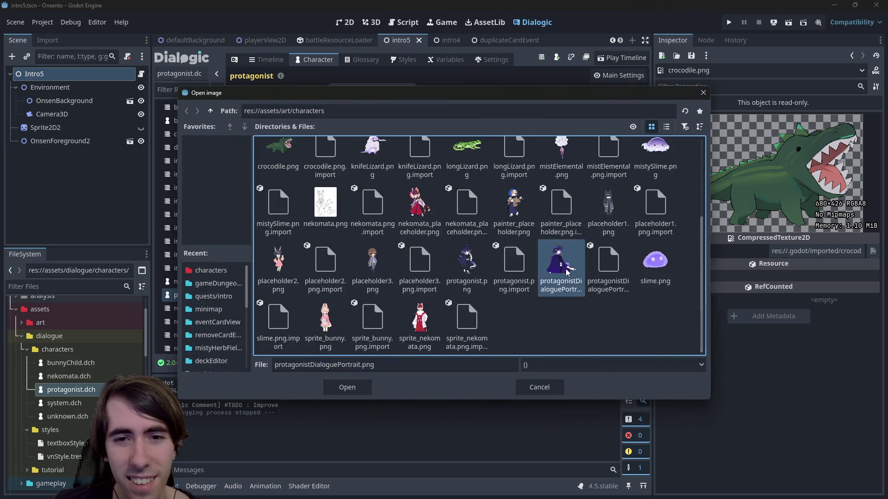
double_click(567, 272)
left_click(369, 119)
key("ctrl+s")
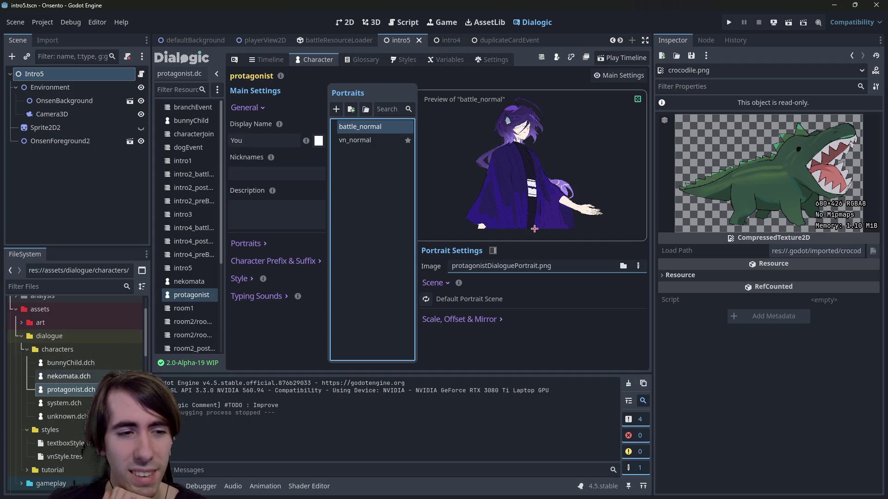
Step: Inspect the nekomata, protagonist and system character files, then run the project
left_click(68, 376)
left_click(71, 390)
left_click(64, 402)
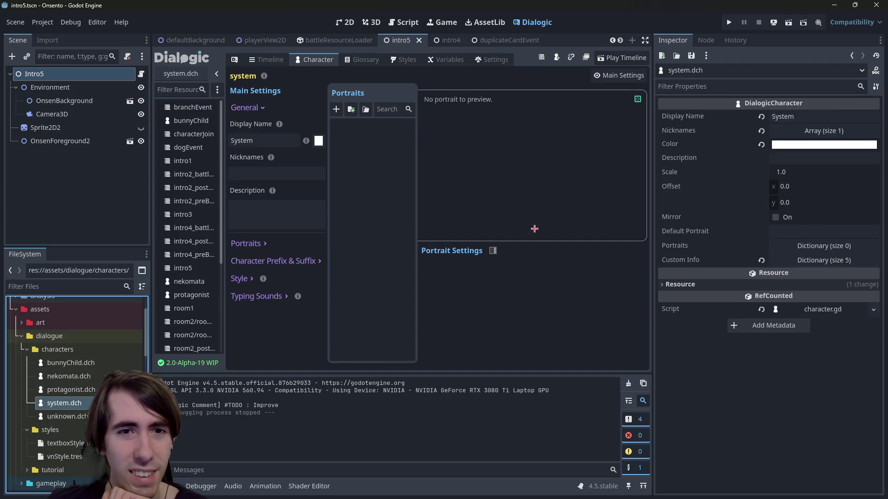
left_click(93, 389)
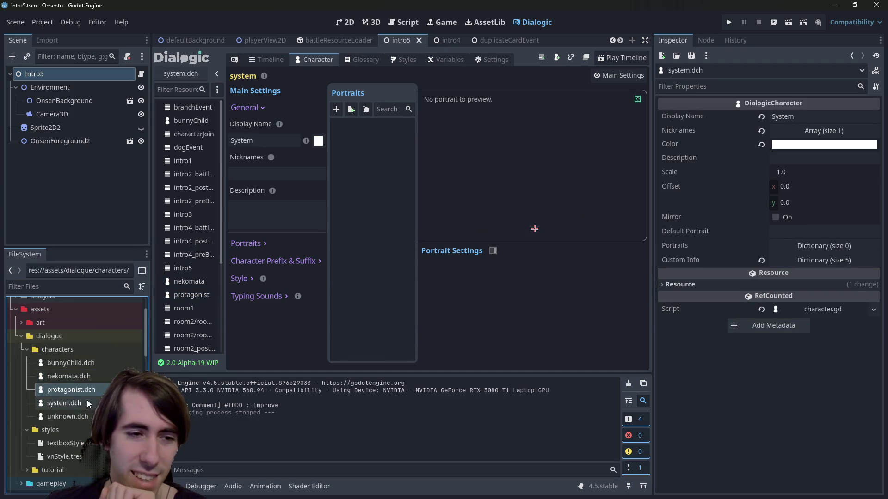
left_click(87, 403)
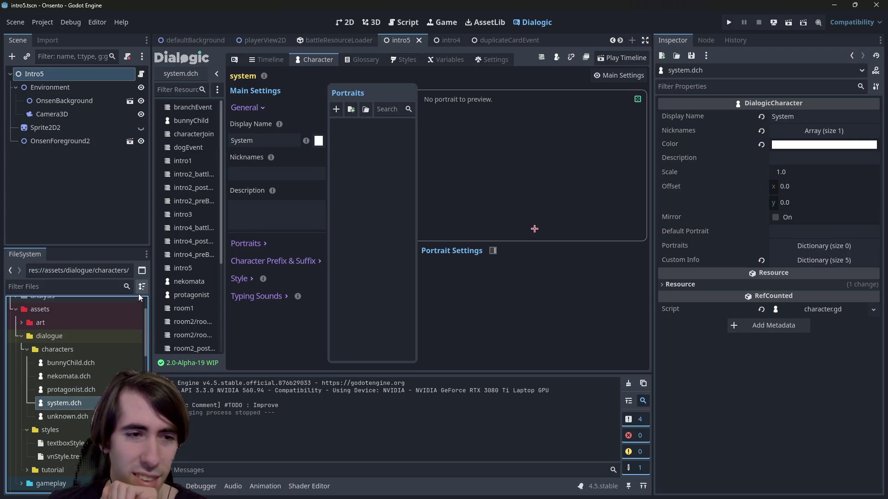
left_click(84, 392)
left_click(84, 403)
left_click(82, 392)
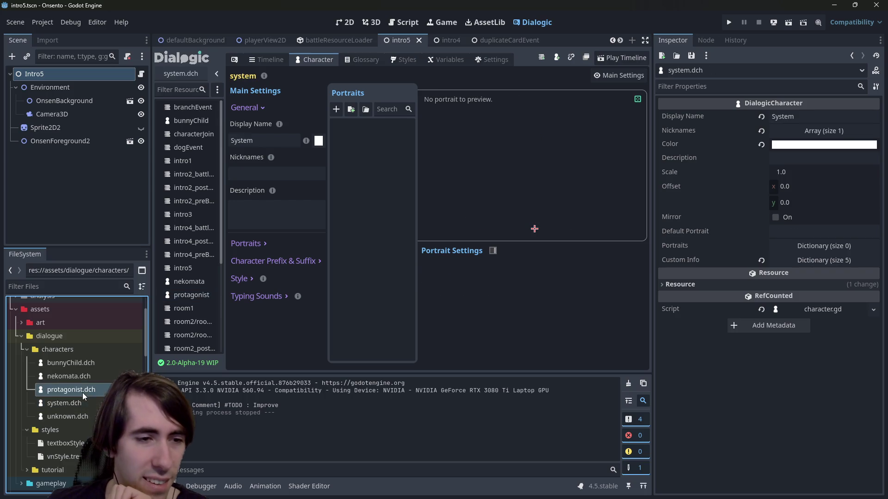
left_click(84, 341)
left_click(729, 22)
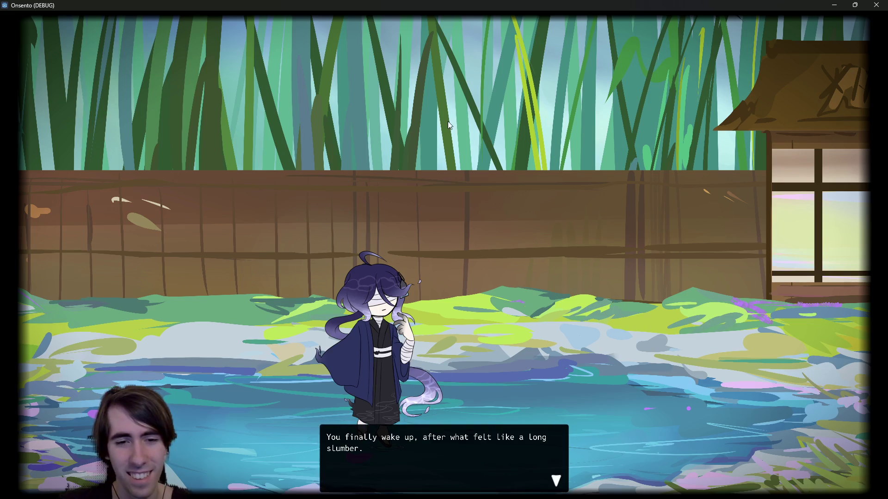
Step: Advance the opening hot-spring dialogue into the first battle
left_click(449, 139)
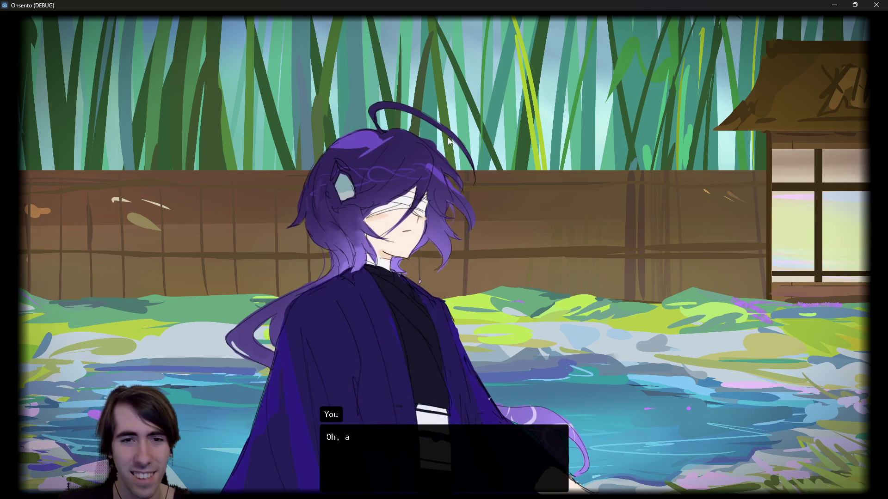
left_click(476, 123)
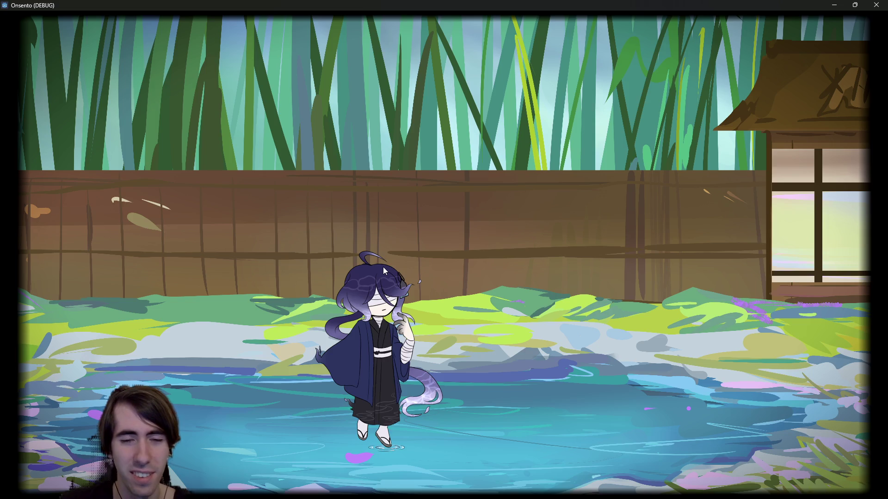
left_click(383, 269)
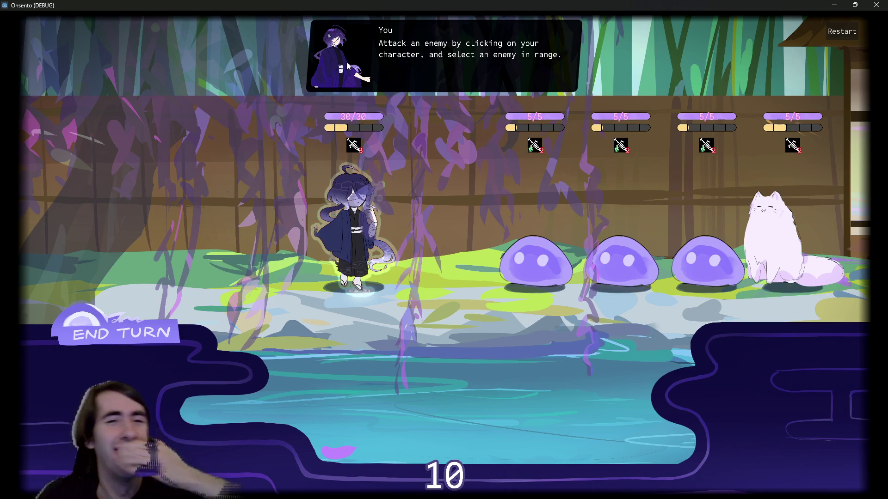
Step: Attack the front slime, end the turn, then defeat the damaged slime
left_click(537, 262)
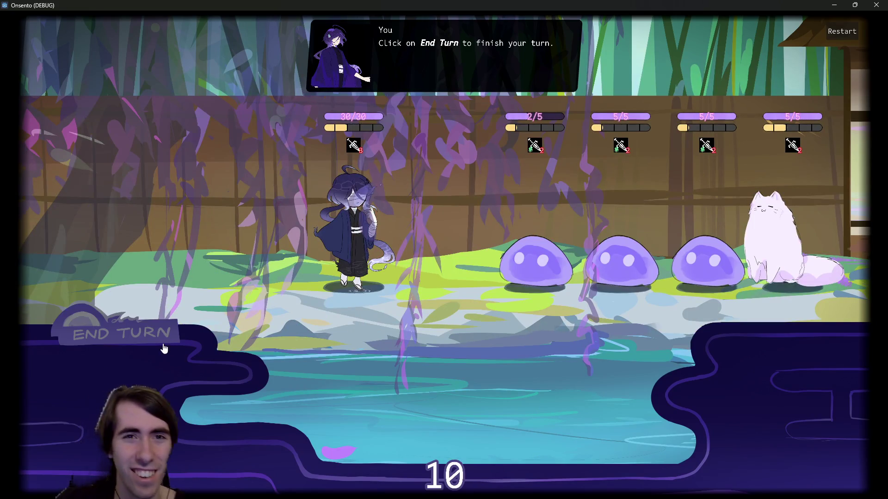
left_click(164, 347)
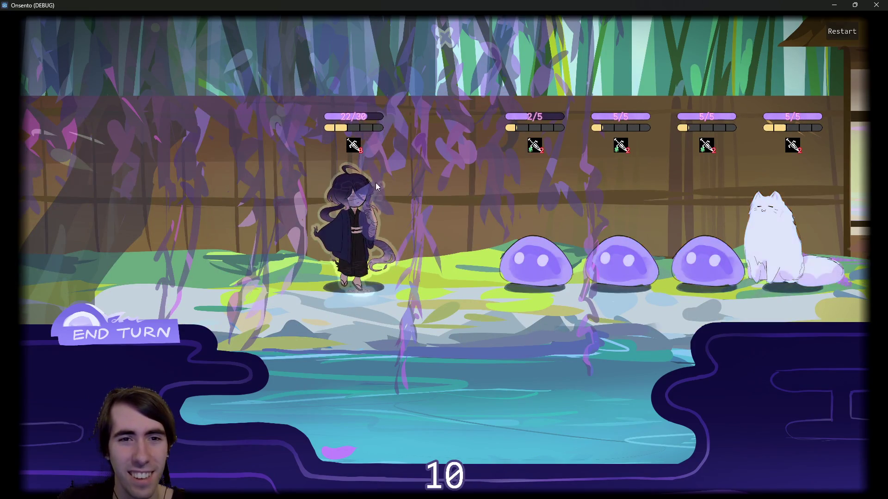
left_click(377, 186)
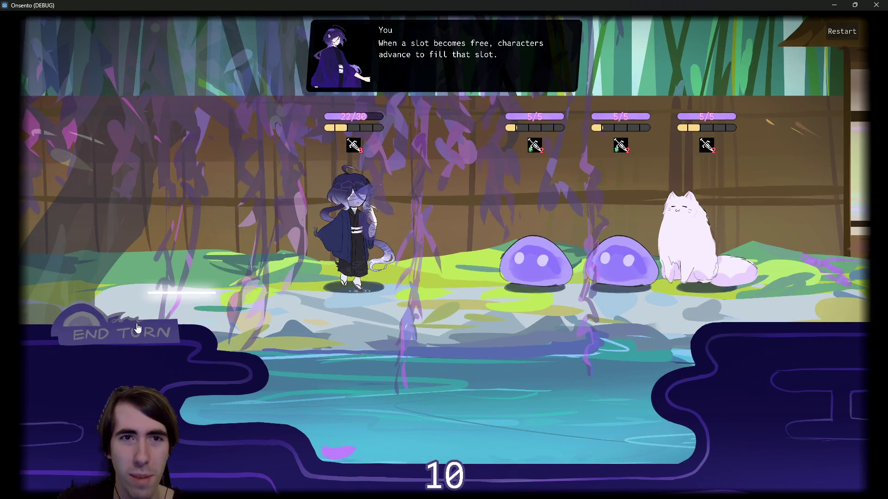
left_click(437, 65)
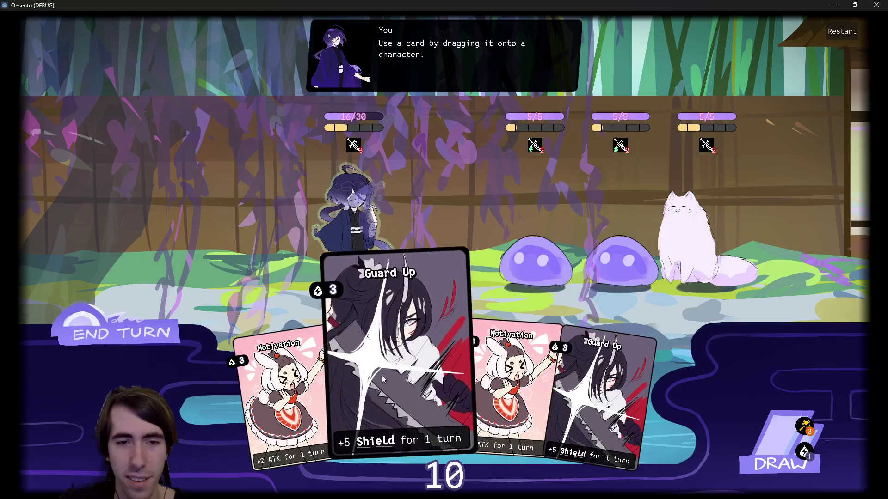
Step: Shield the protagonist with Guard Up, draw a card, play Motivation and Guard Up, end turn
left_click_drag(361, 358, 354, 222)
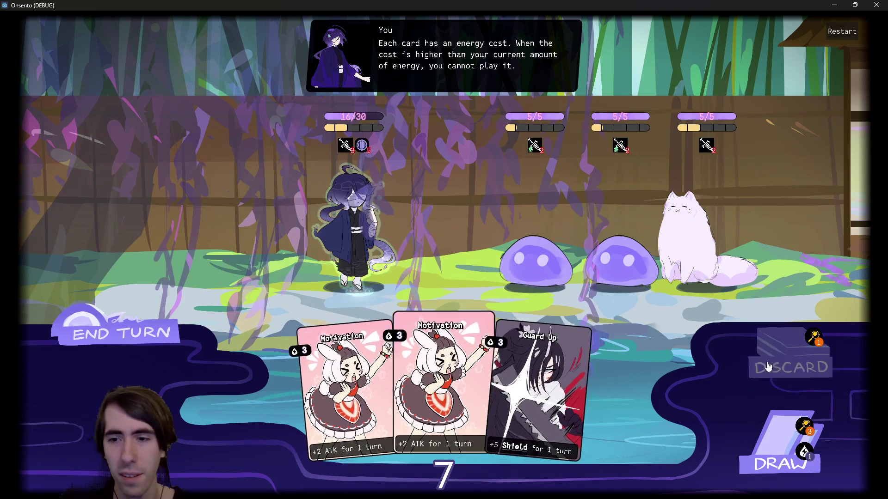
left_click(781, 444)
left_click(380, 333)
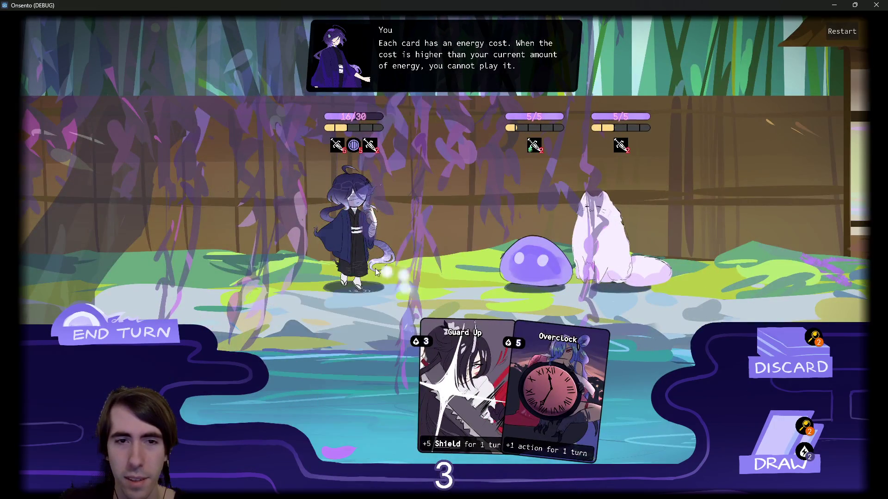
left_click(455, 370)
left_click(175, 315)
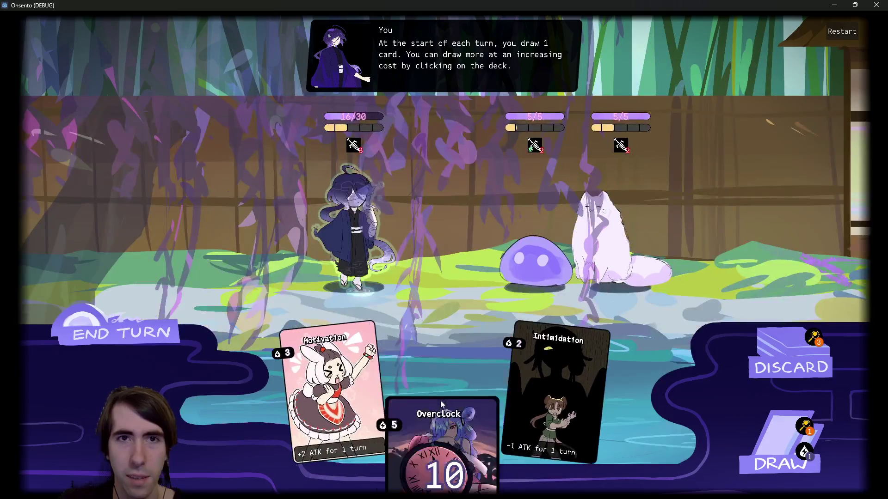
Step: Play Motivation and Overclock on the protagonist to finish the battle
mouse_move(441, 405)
left_mouse_down()
mouse_move(365, 222)
mouse_move(407, 370)
left_mouse_up()
left_click_drag(333, 379, 376, 222)
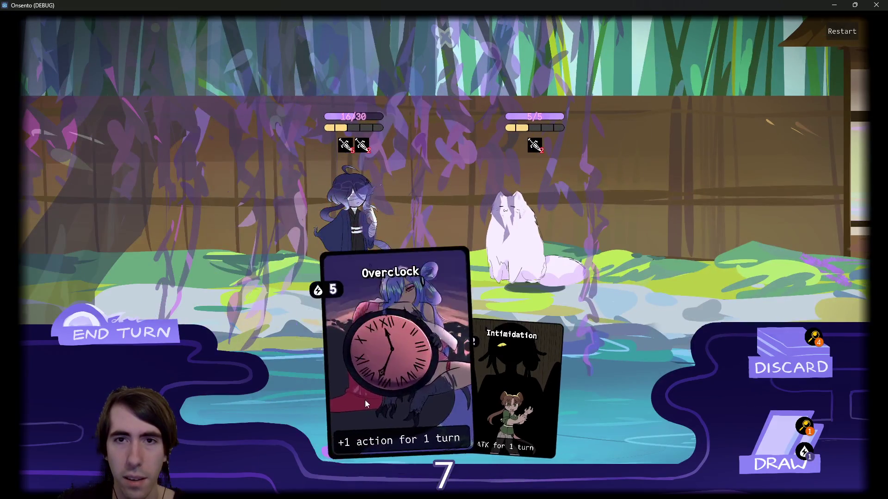
left_click_drag(365, 400, 348, 228)
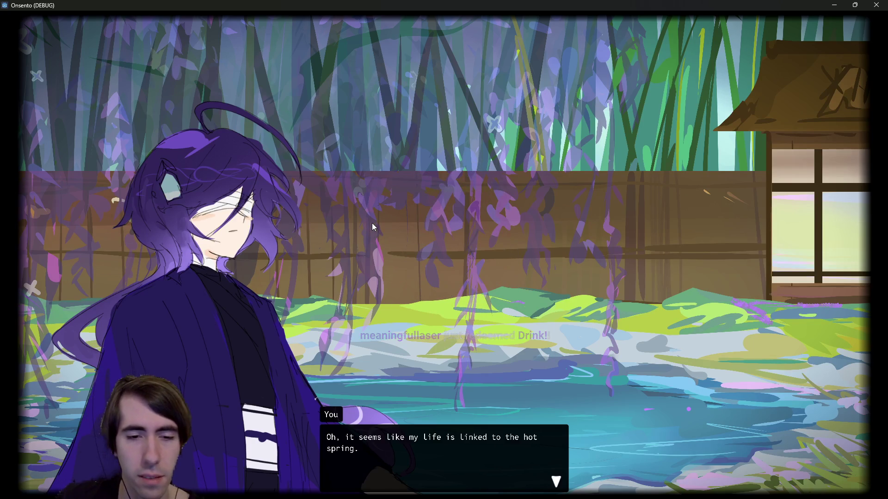
Step: Advance the story dialogue past the protagonist's "Ok!" reply
left_click(373, 227)
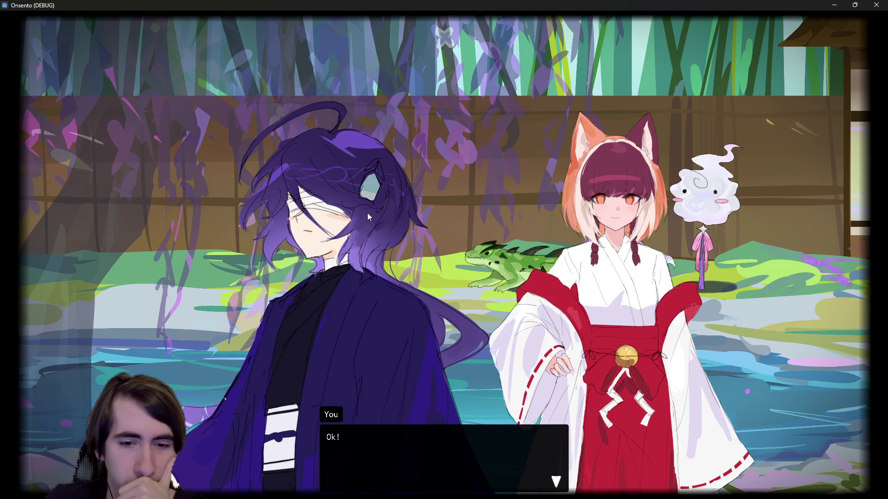
left_click(367, 214)
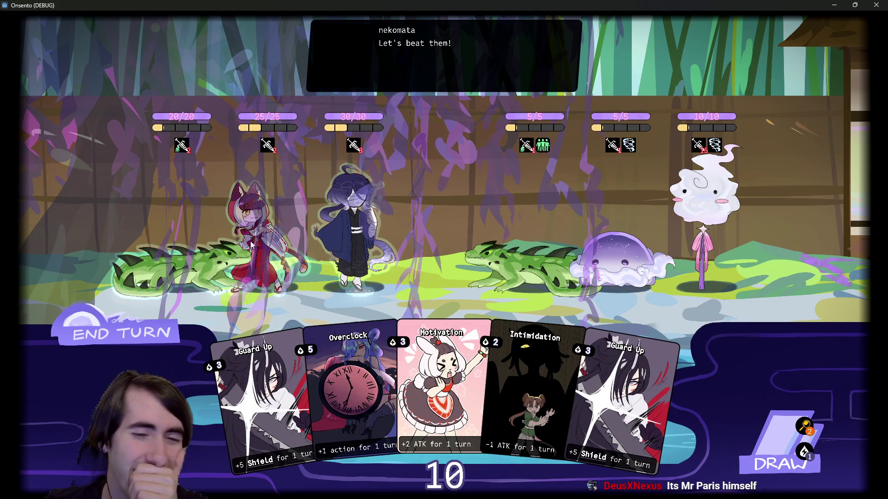
Step: Attack the front lizard with the nekomata, play Motivation, and confirm ending the turn
left_click(378, 172)
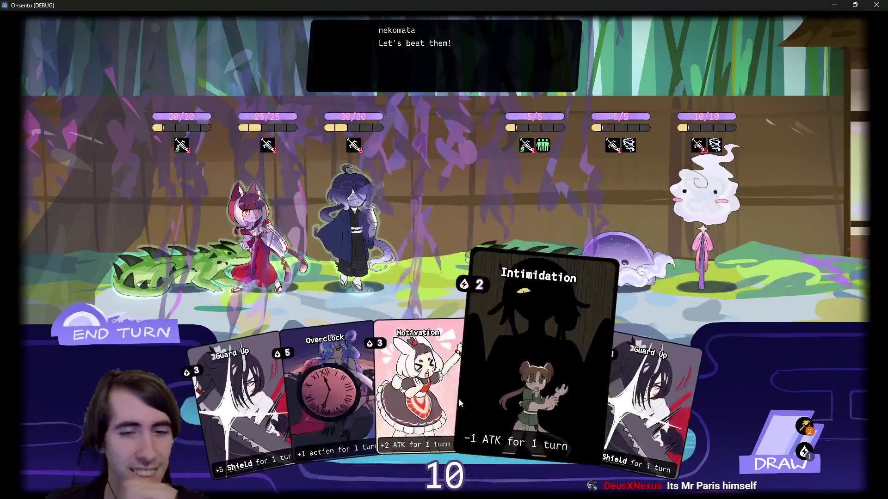
left_click(460, 403)
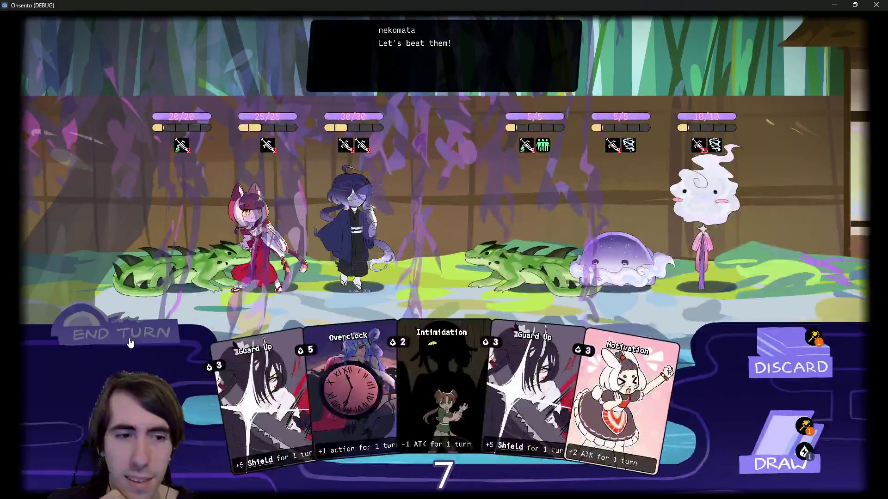
left_click(160, 318)
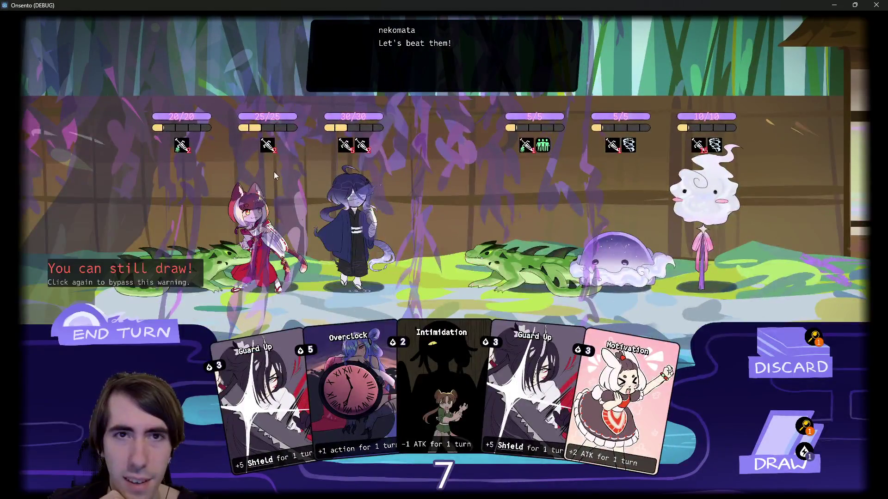
left_click(157, 326)
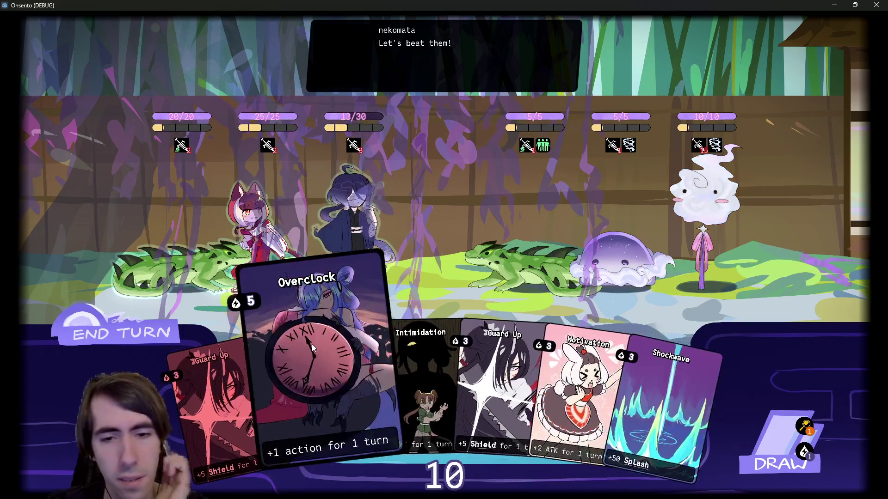
Step: Buff the nekomata with Motivation, shield protagonist and blue-haired ally, attack, end turn, close game
left_click_drag(559, 370, 366, 227)
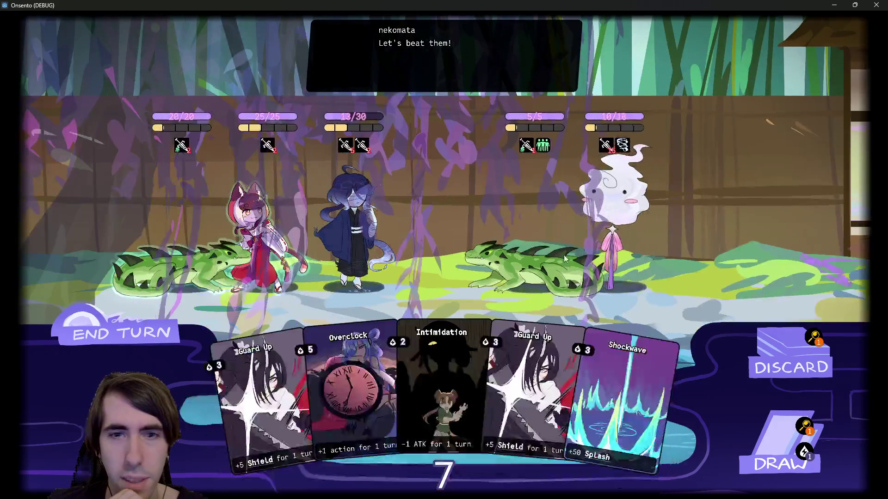
left_click_drag(232, 402, 351, 208)
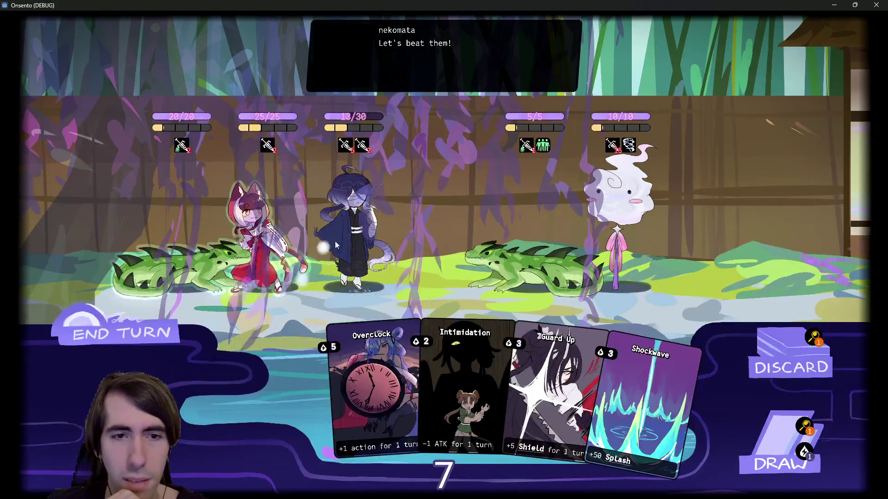
left_click_drag(490, 379, 343, 217)
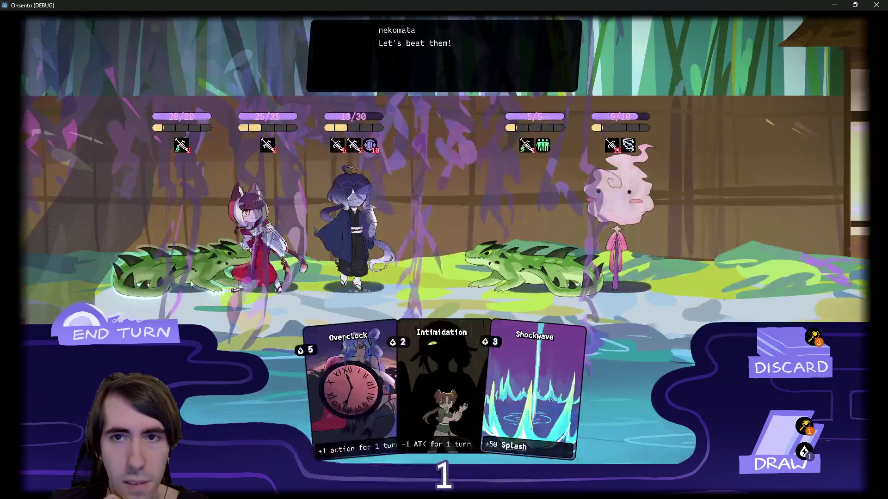
left_click(134, 334)
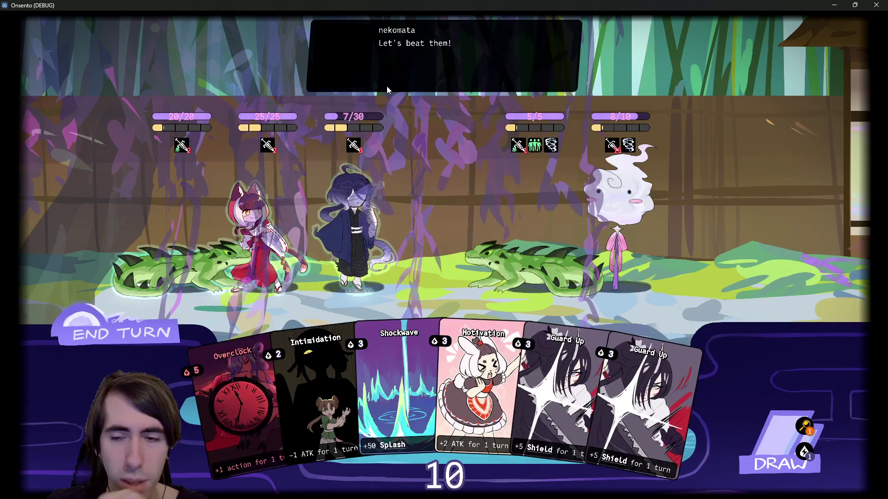
left_click(160, 336)
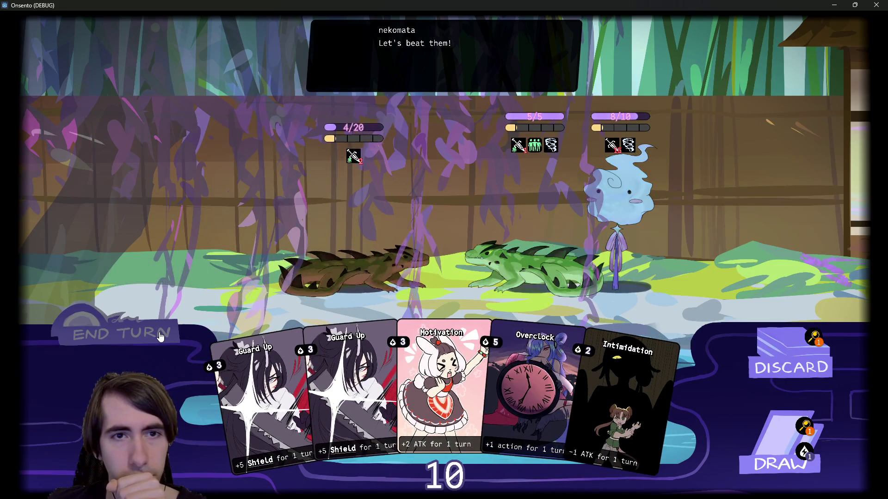
left_click(159, 334)
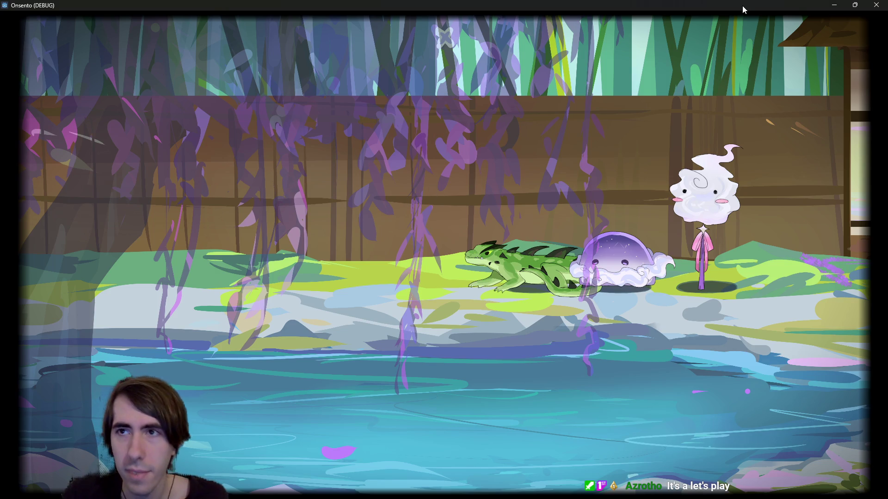
key("alt+F4")
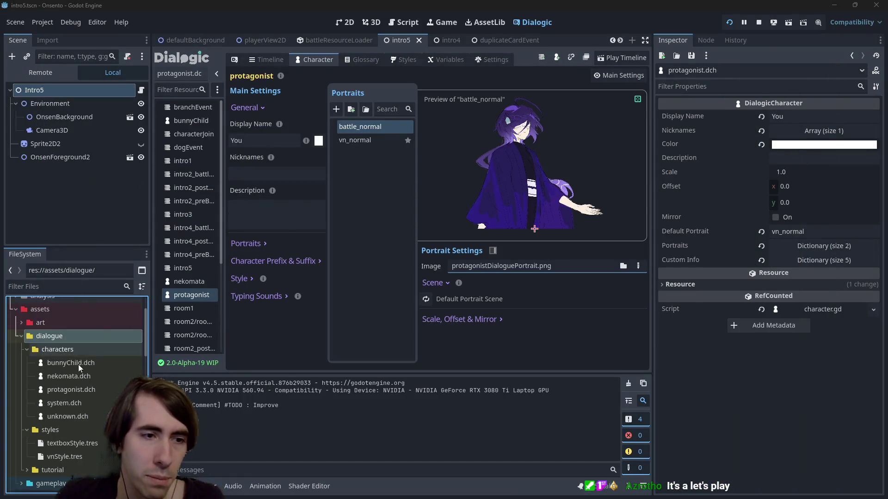
Step: Collapse the dialogue, assets and helpers folders and open the intro2 scene
double_click(60, 337)
scroll(56, 340, "up", 2)
double_click(43, 356)
double_click(59, 410)
left_click(56, 421)
scroll(55, 426, "down", 2)
double_click(65, 399)
scroll(66, 399, "down", 1)
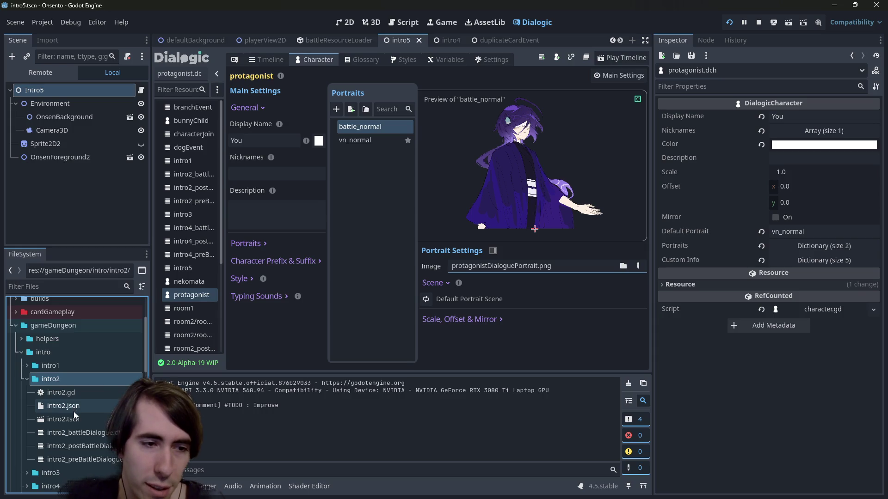
double_click(76, 421)
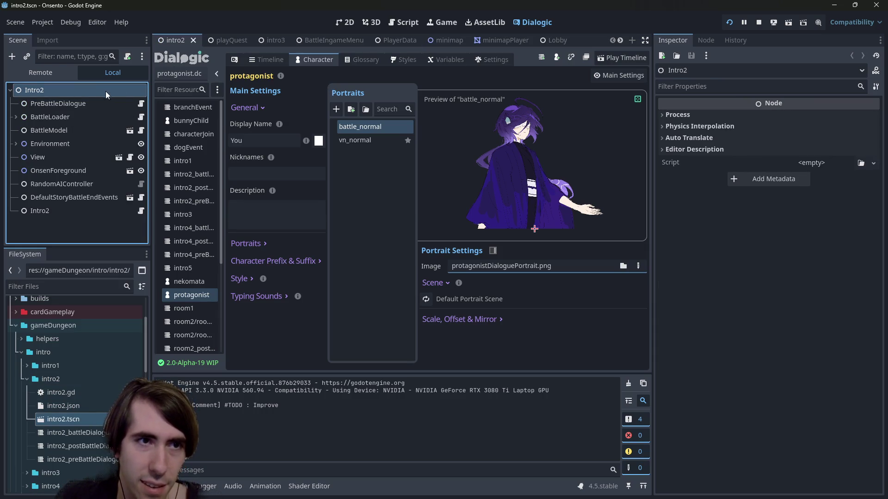
Step: Stop the running game, run the intro2 scene, then close its window
left_click(344, 22)
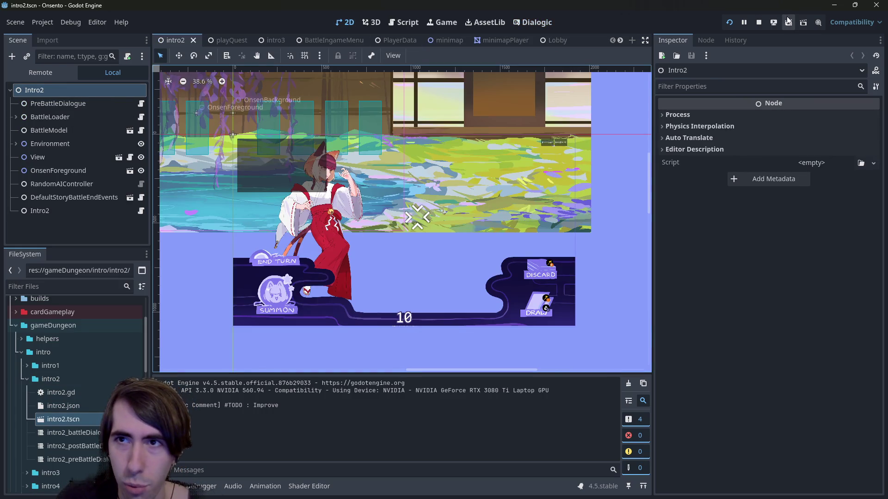
left_click(758, 22)
left_click(788, 23)
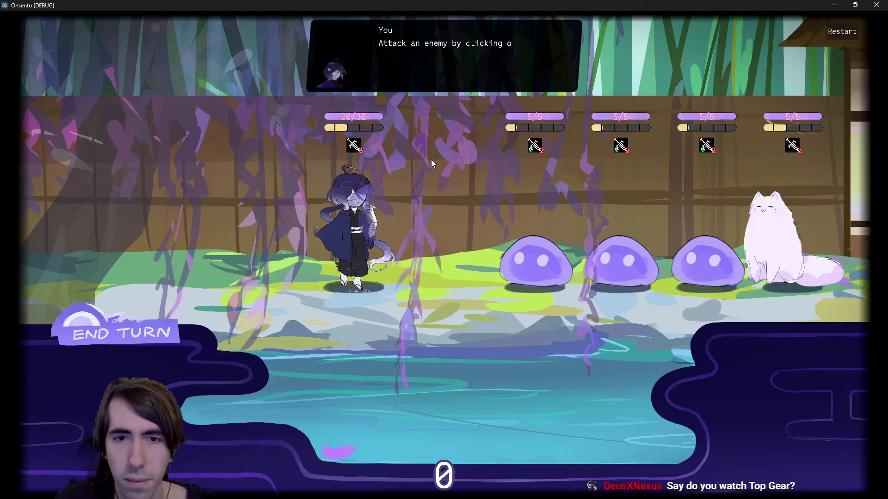
left_click(866, 4)
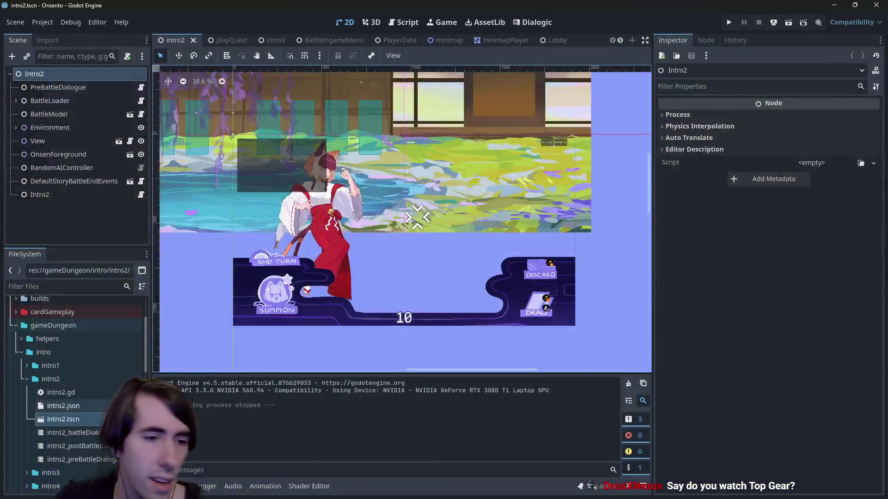
Step: Open the PreBattleDialogue script and select onBattleInitialized in the _ready code
left_click(141, 88)
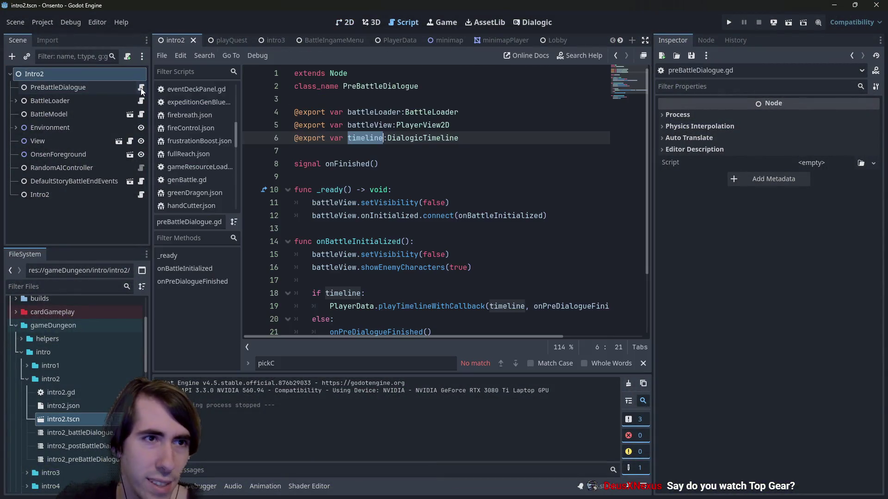
scroll(338, 117, "down", 1)
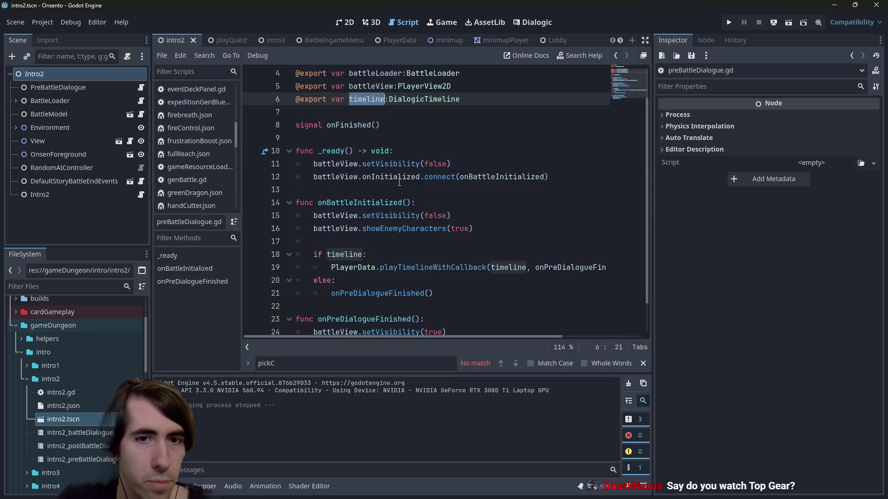
left_click_drag(550, 177, 296, 150)
left_click(496, 167)
double_click(497, 177)
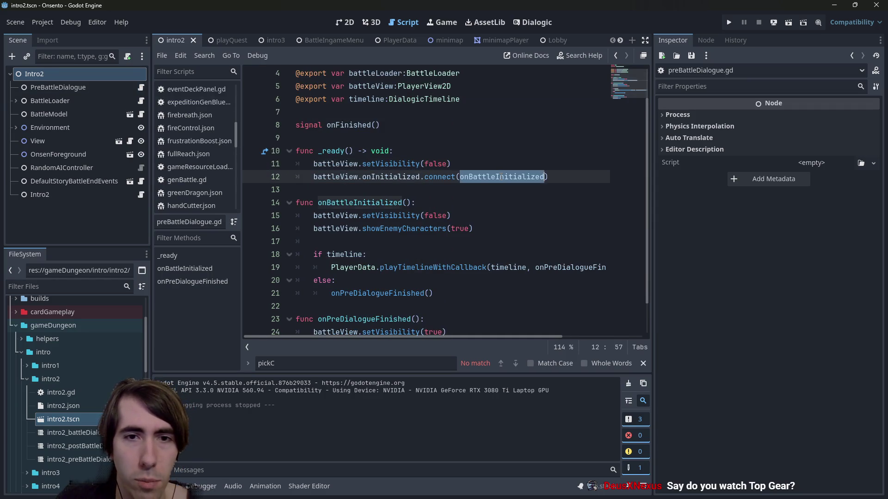
Step: Check BattleModel's Is Restart Allowed, then open DefaultStoryBattleEndEvents and select RestartBattle under OnLose
left_click(55, 101)
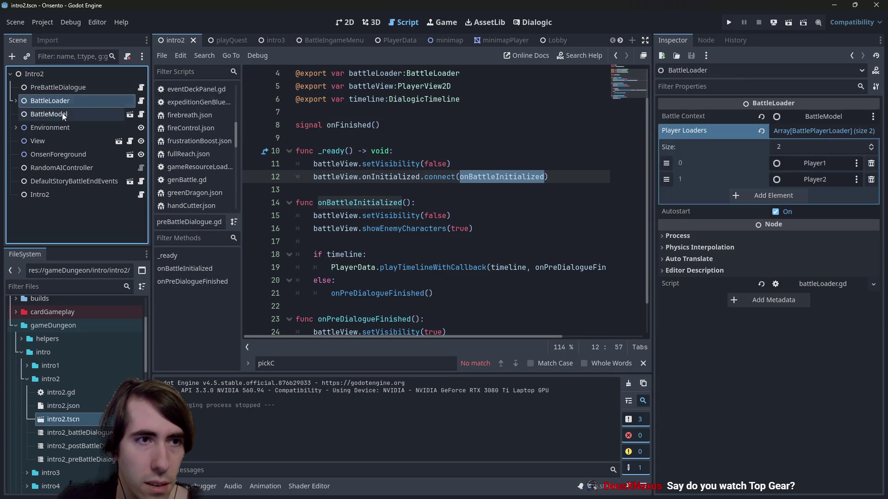
left_click(69, 114)
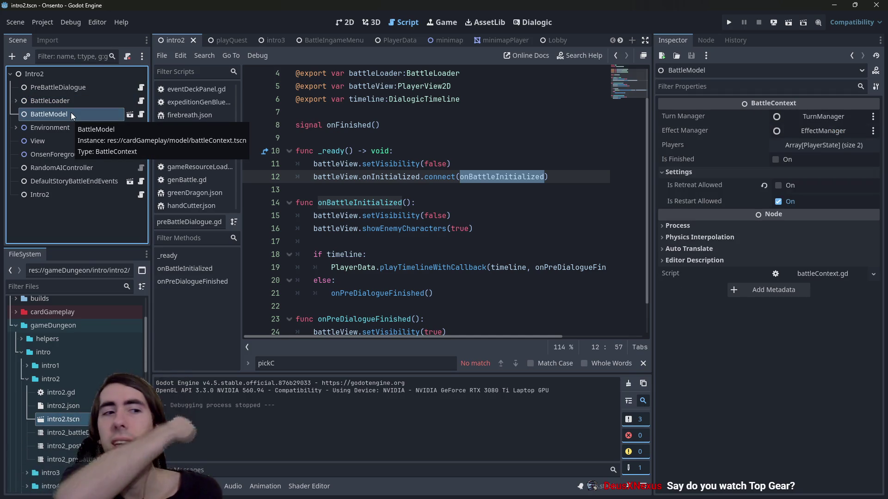
left_click(58, 181)
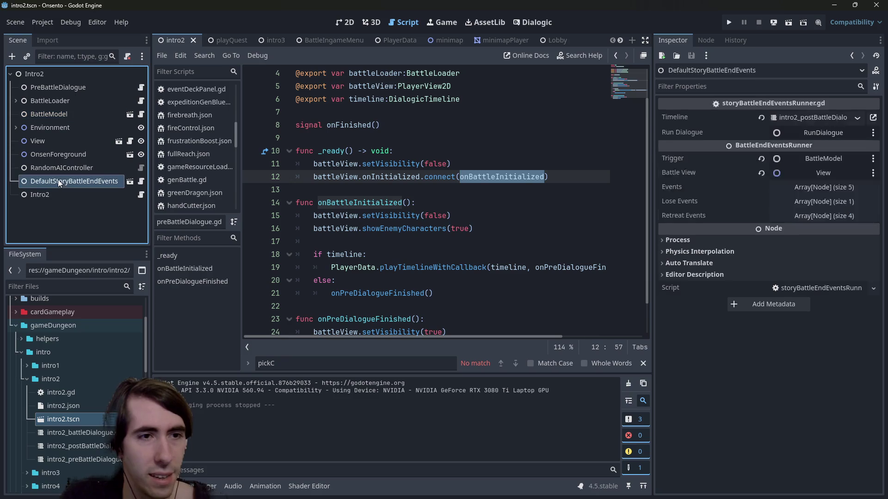
left_click(131, 181)
scroll(71, 141, "up", 3)
left_click(57, 87)
left_click(60, 99)
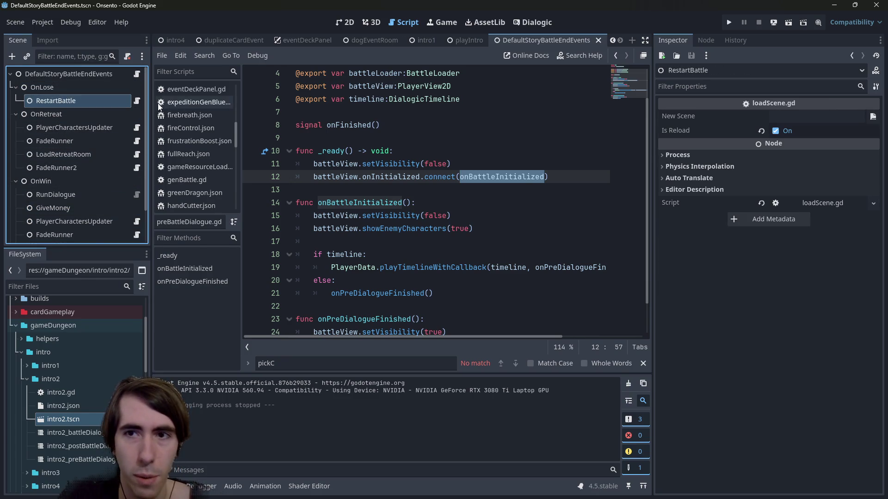
Step: Open RestartBattle's loadScene.gd script and examine the isReload reload lines
left_click(793, 121)
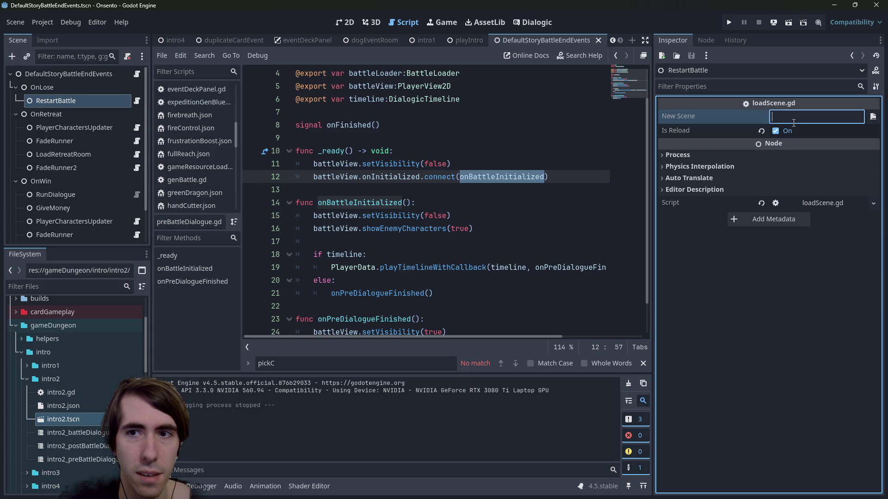
left_click(135, 101)
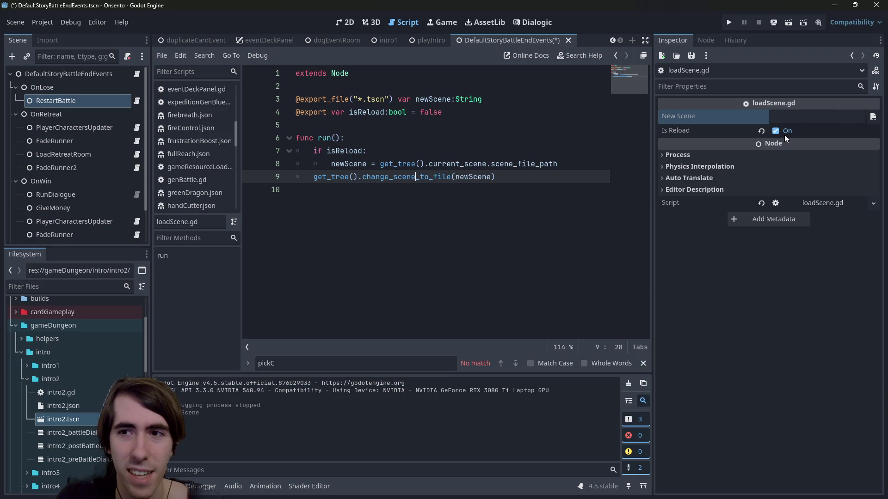
double_click(347, 151)
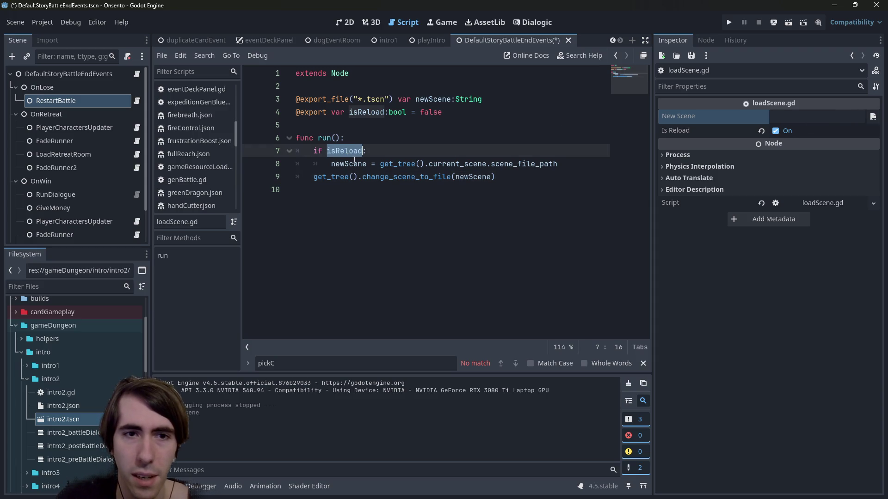
left_click_drag(502, 178, 297, 151)
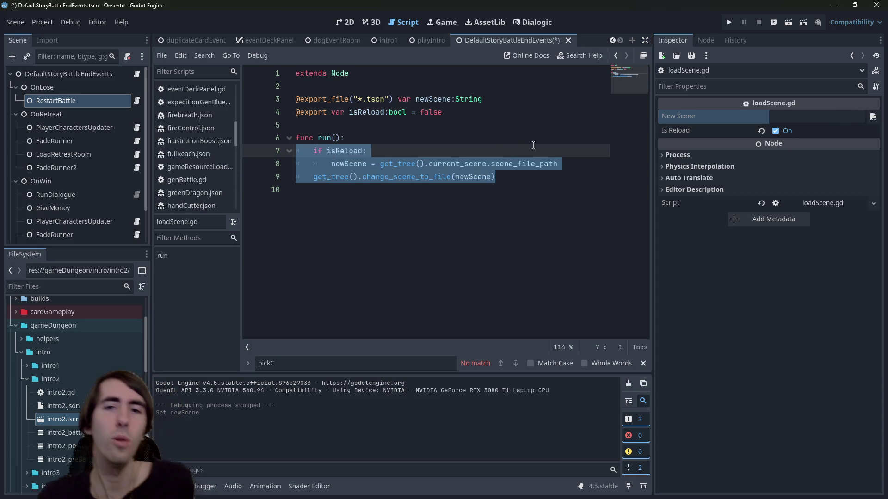
Step: Add a return line after line 8, save, then undo it and save again
left_click(568, 165)
key("Return")
type("return")
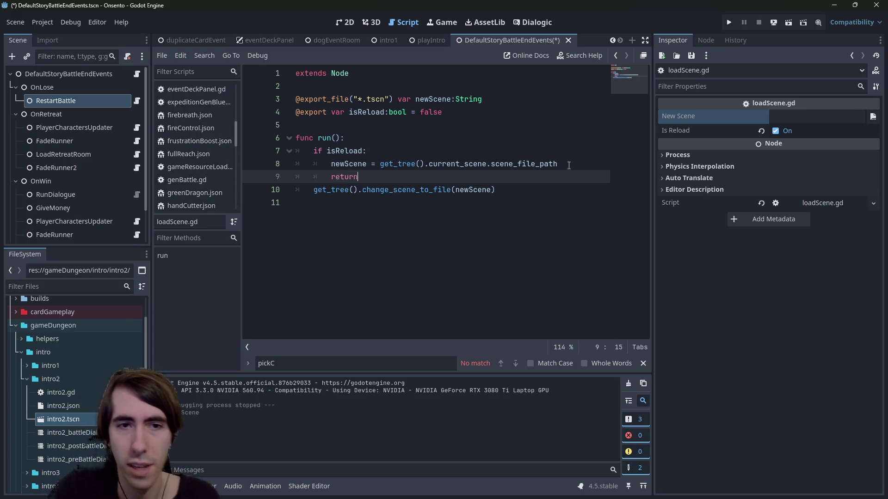
key("ctrl+s")
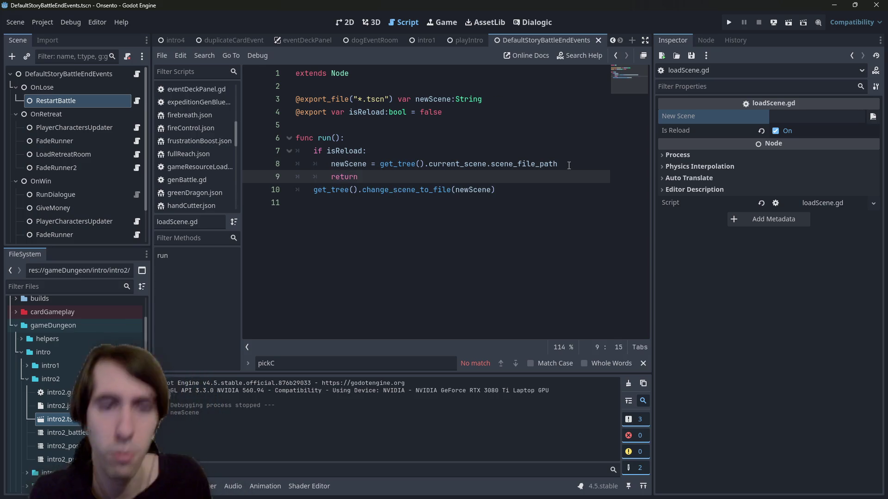
key("ctrl+z")
key("ctrl+z")
key("ctrl+s")
Step: Select newScene and change_scene_to_file on lines 8-9 to read their documentation
double_click(365, 164)
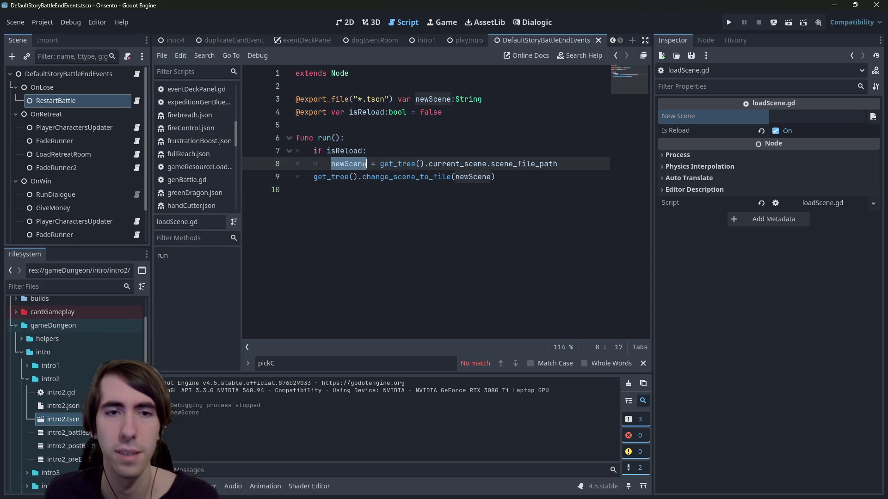
left_click_drag(509, 185, 210, 162)
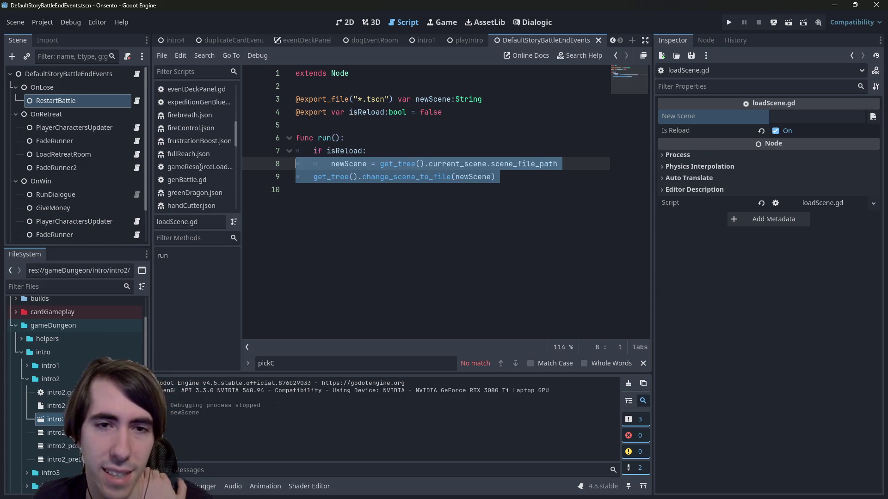
double_click(373, 177)
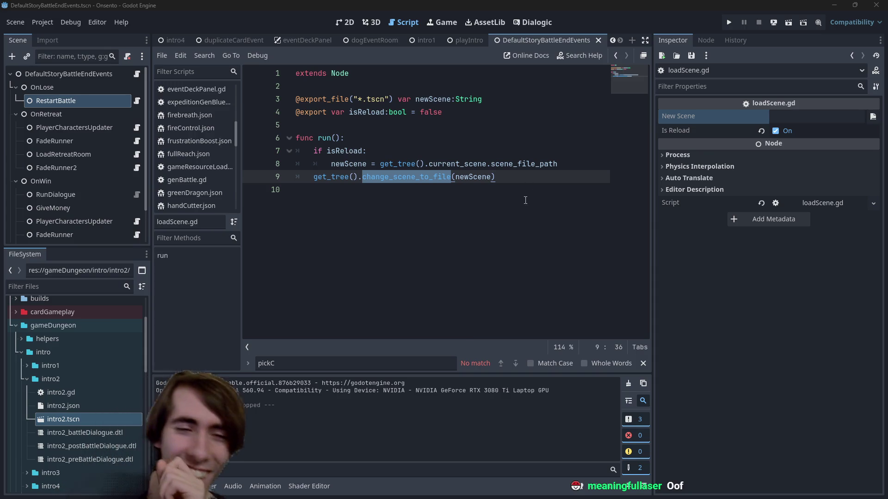
left_click(416, 228)
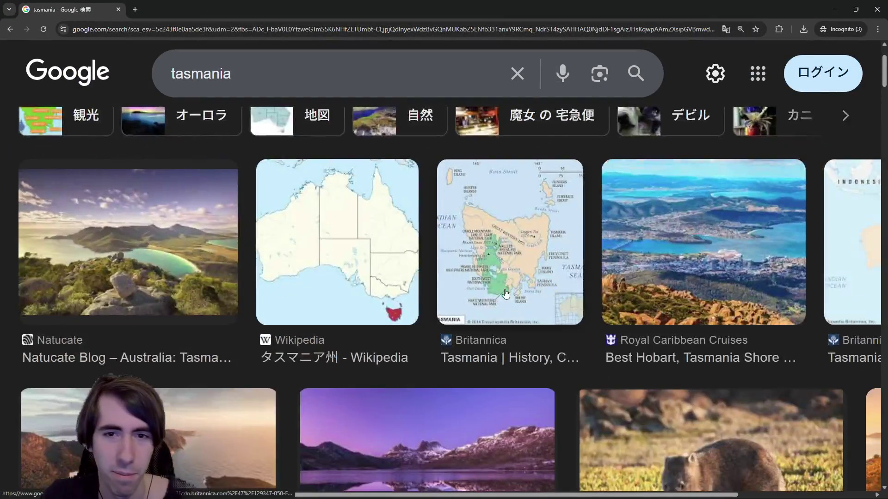
scroll(503, 290, "down", 1)
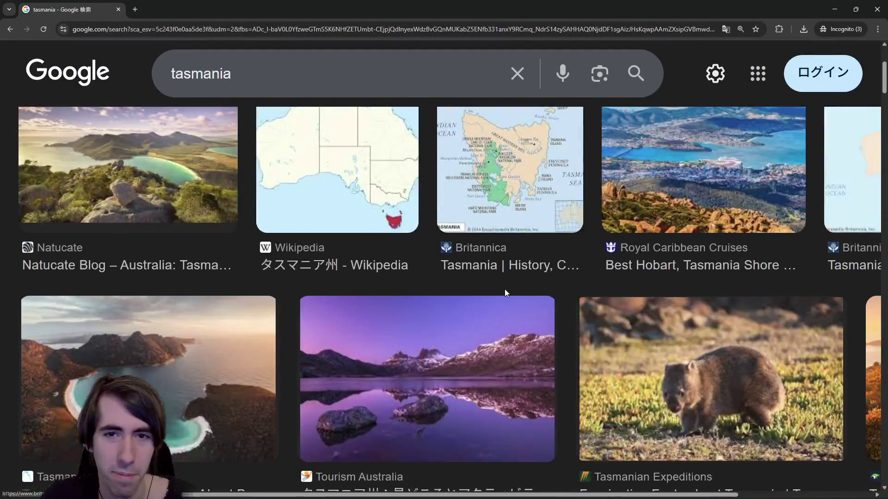
Step: Scroll through the tasmania image results, then switch back to the Godot editor
scroll(504, 290, "down", 4)
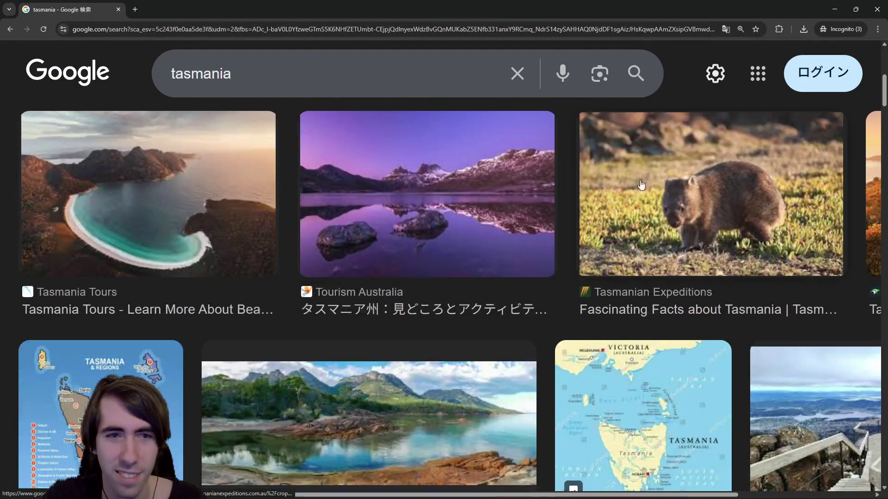
scroll(161, 203, "down", 8)
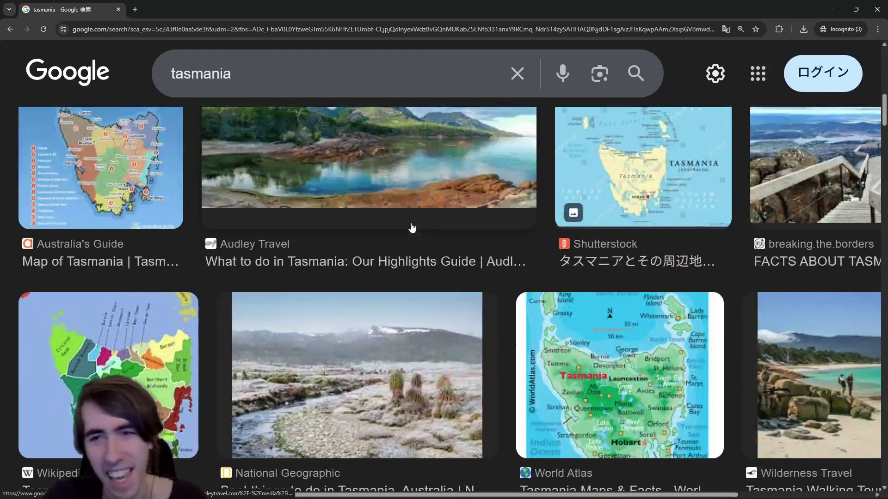
scroll(405, 239, "up", 5)
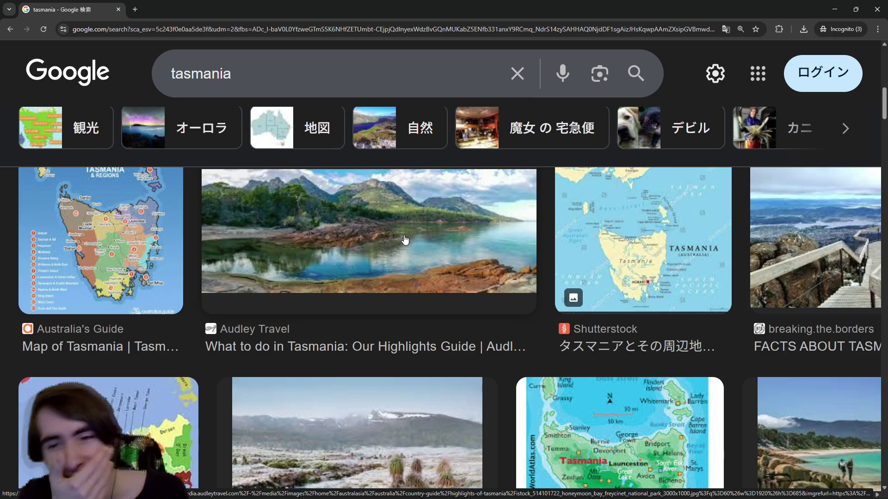
scroll(405, 239, "down", 10)
scroll(390, 285, "down", 11)
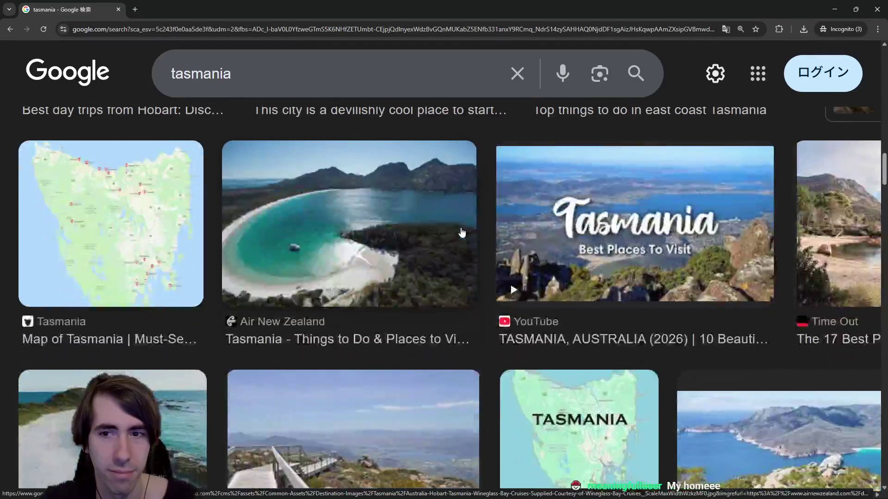
key("alt+Tab")
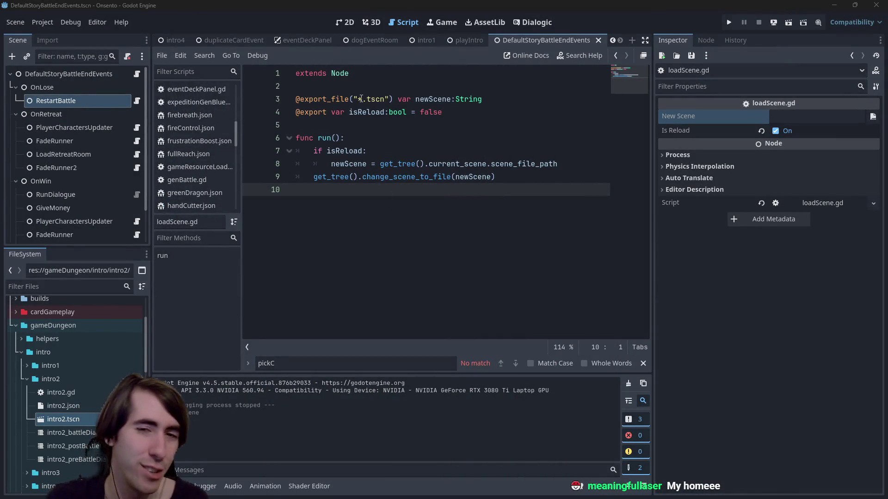
Step: Select the newScene variable on line 9 and scroll through loadScene.gd
double_click(472, 177)
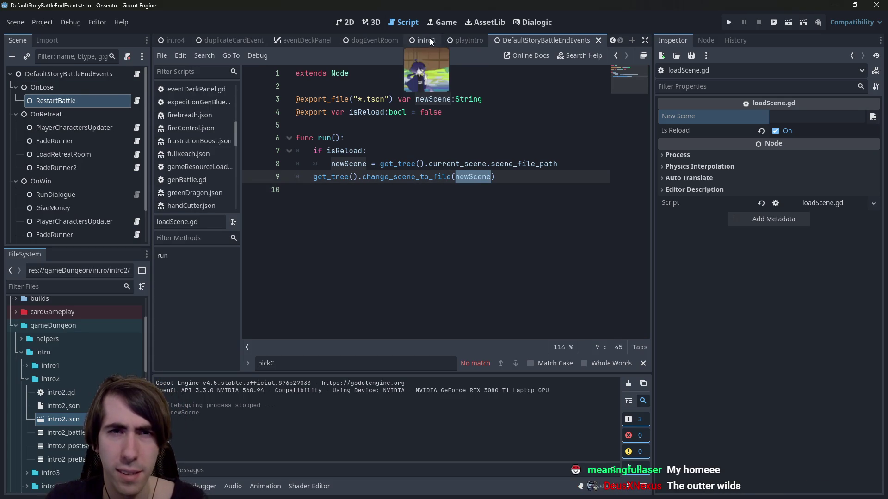
scroll(425, 39, "up", 5)
scroll(425, 39, "down", 5)
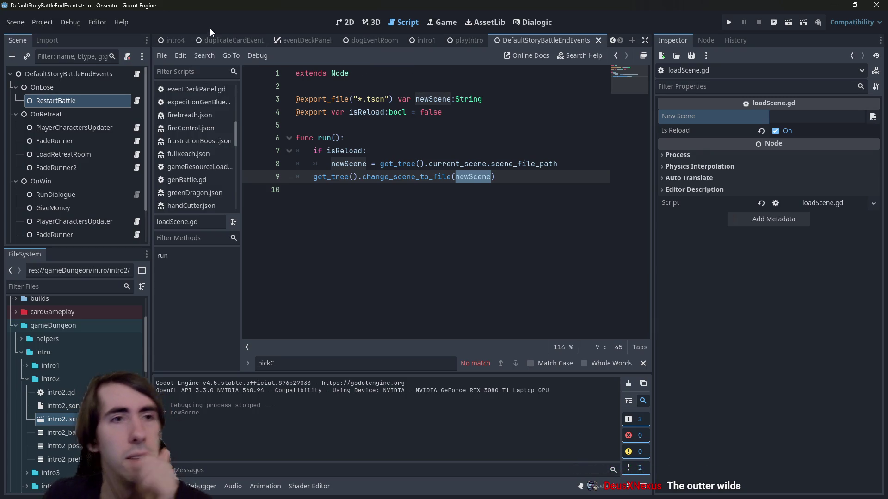
scroll(216, 46, "up", 5)
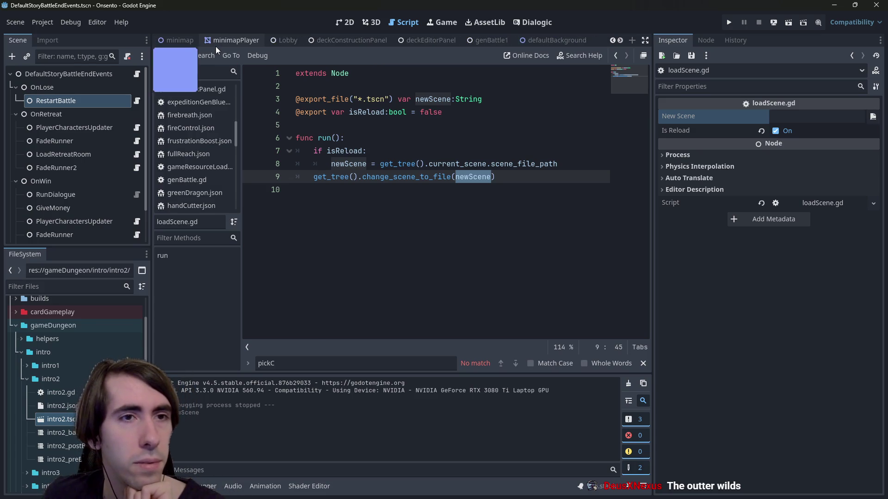
scroll(216, 46, "up", 5)
Step: Run intro2, inspect BattleModel, open PreBattleDialogue's script, and attack the first slime
left_click(198, 41)
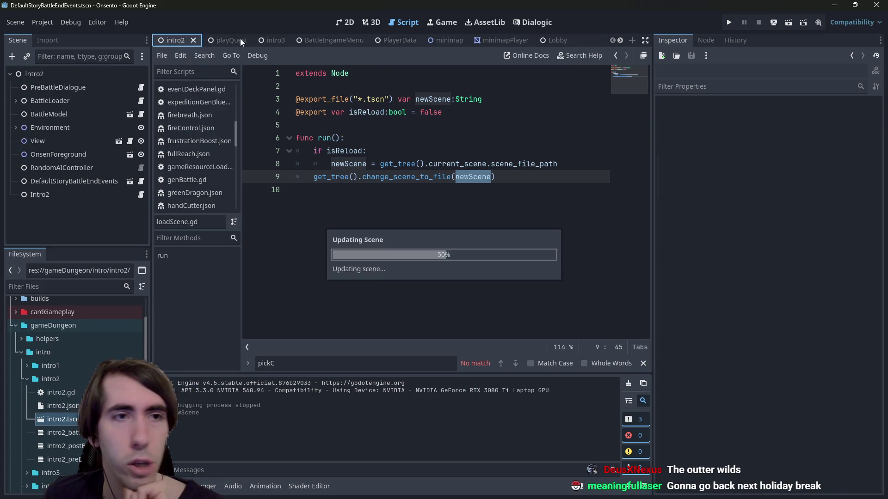
left_click(73, 93)
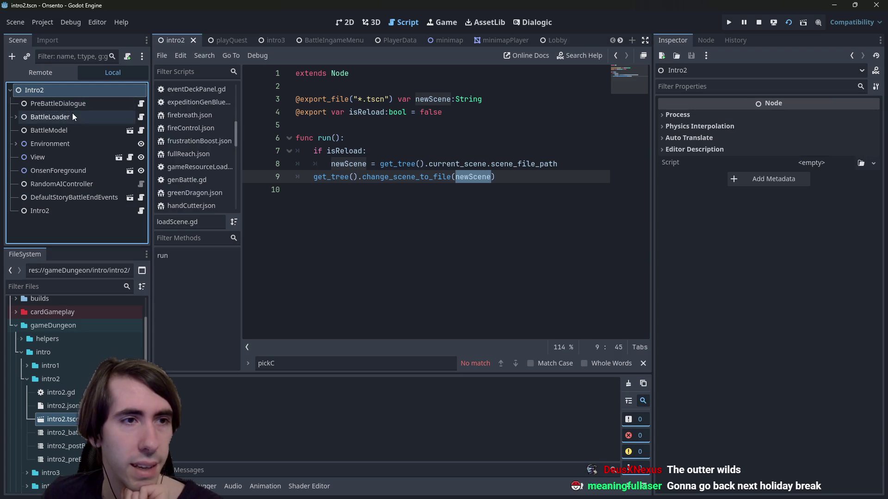
left_click(89, 128)
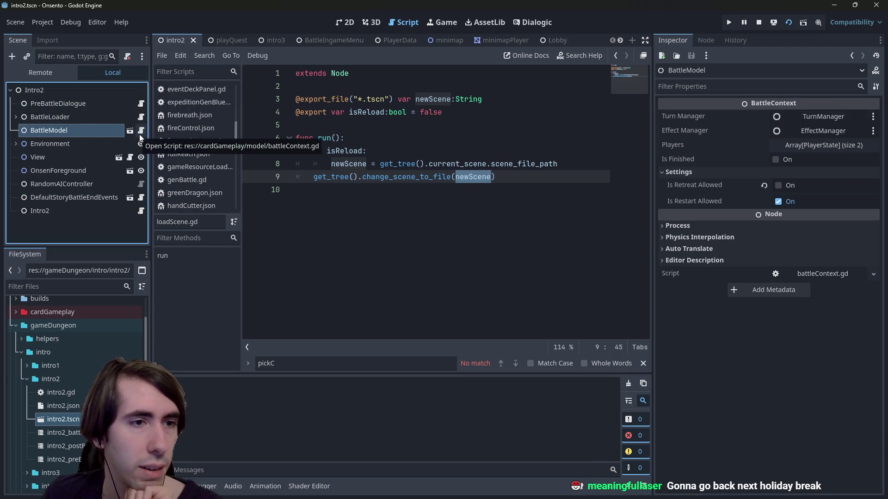
left_click(141, 105)
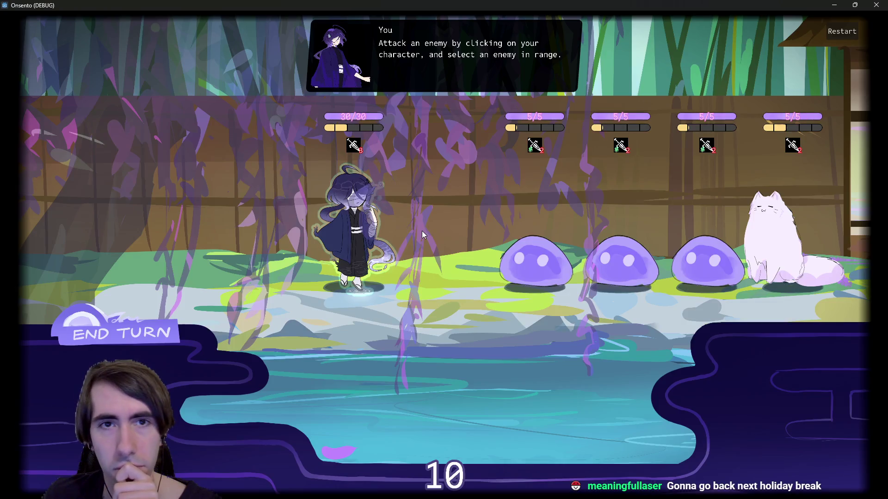
left_click(435, 233)
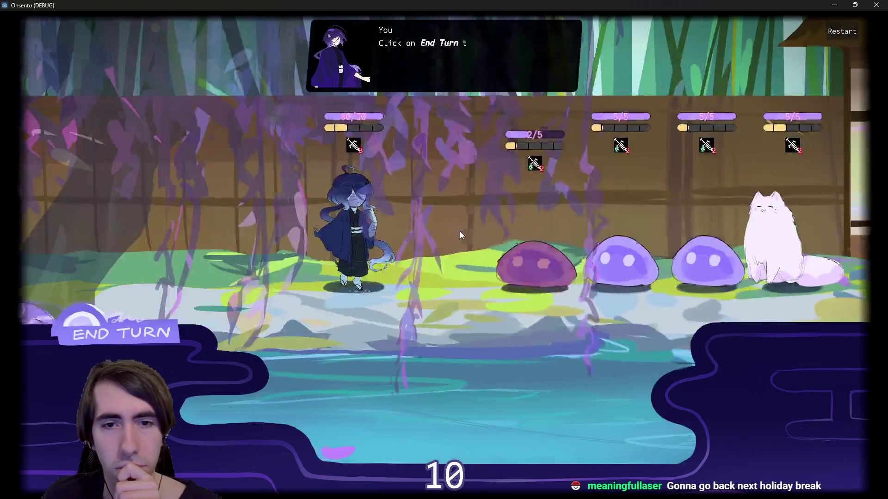
Step: Open battleLoader.gd at the paused breakpoint and add breakpoints on lines 120 and 121
left_click(829, 36)
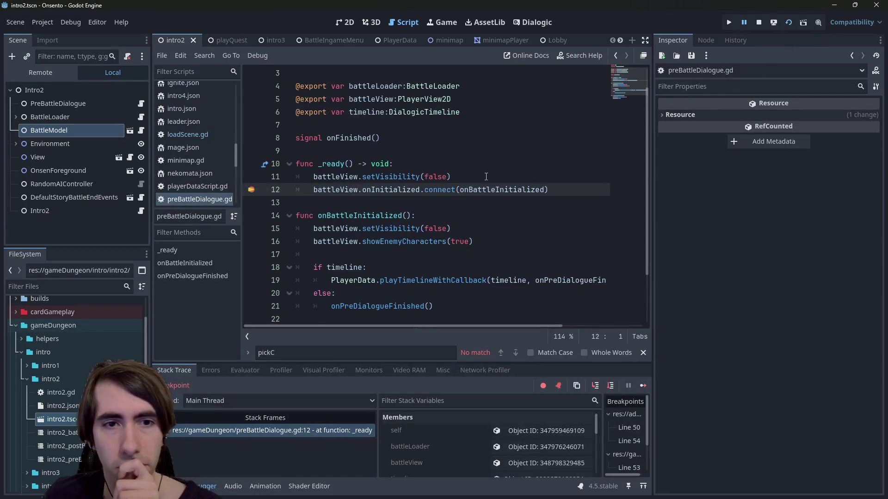
left_click(16, 118)
left_click(137, 116)
mouse_move(629, 150)
left_mouse_down()
mouse_move(628, 88)
mouse_move(628, 222)
left_mouse_up()
left_click(251, 268)
left_click(251, 280)
left_click(642, 386)
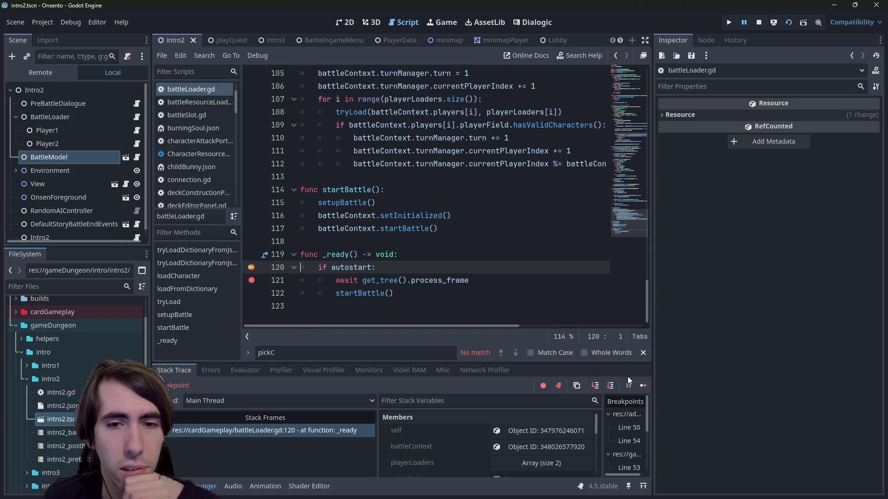
Step: Step through _ready, removing the line 121 breakpoint and viewing BattleModel's battleContext.gd
left_click(74, 119)
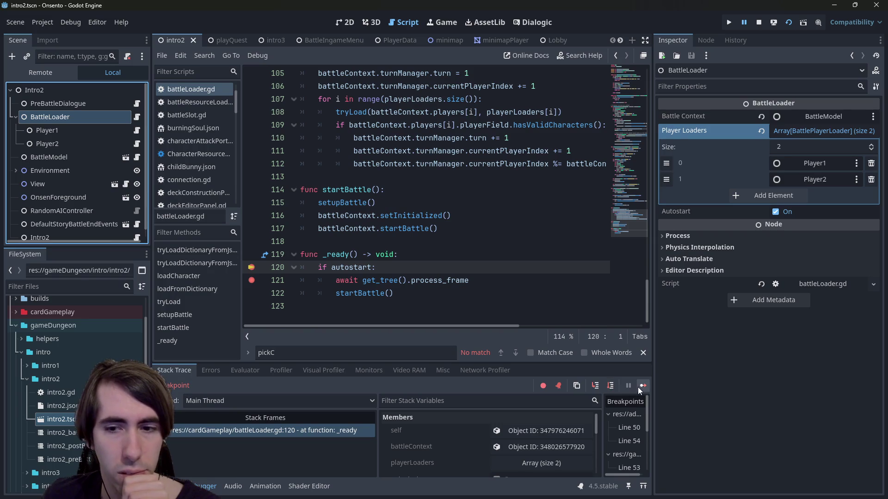
left_click(611, 386)
left_click(251, 280)
left_click(616, 385)
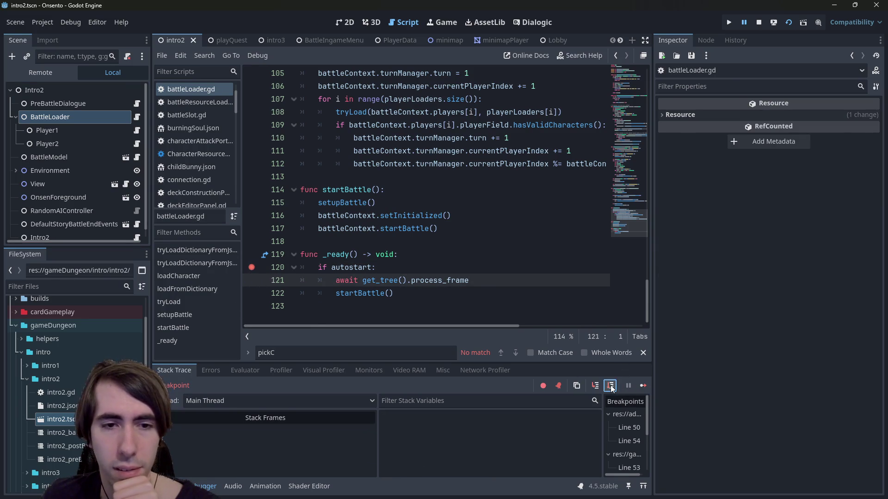
scroll(445, 254, "up", 1)
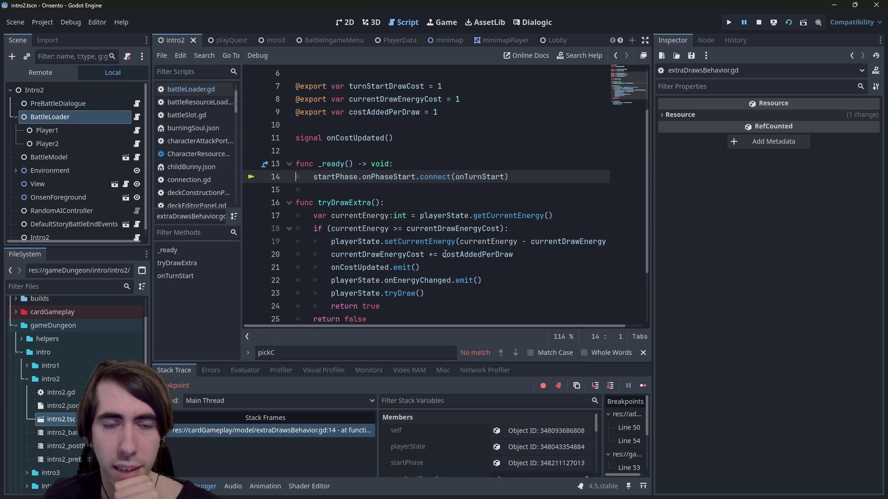
left_click(137, 158)
Step: Restart the battle in game, remove the line 120 breakpoint, and close the game window
left_click(641, 385)
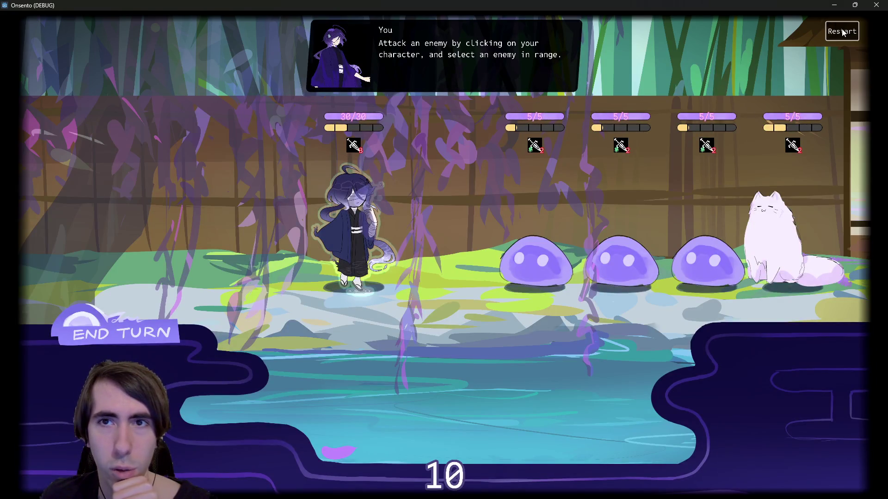
left_click(841, 31)
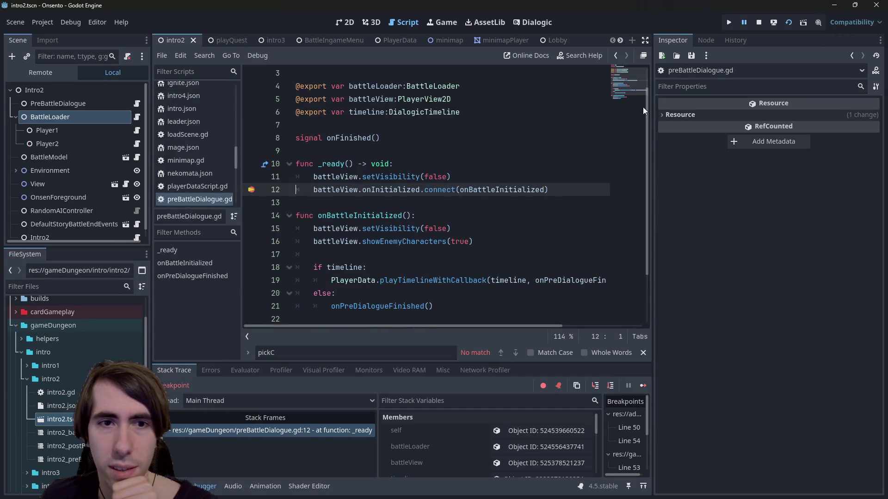
left_click(642, 386)
left_click(264, 270)
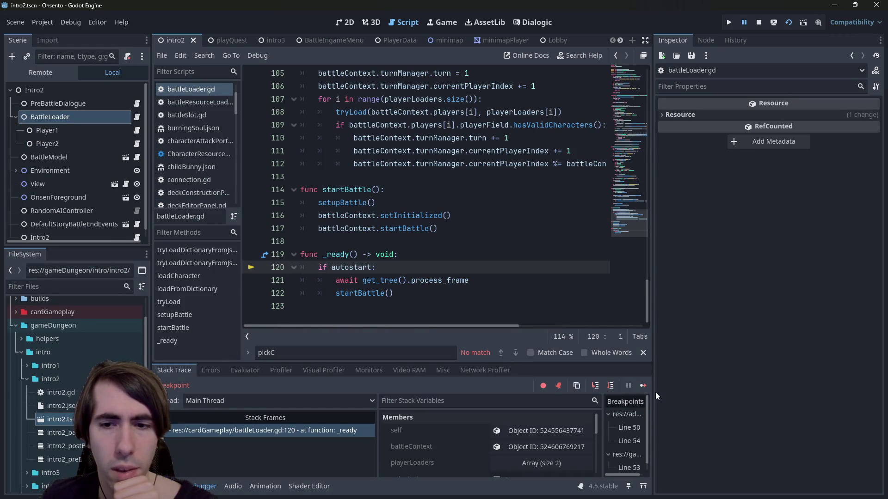
left_click(643, 385)
left_click(839, 39)
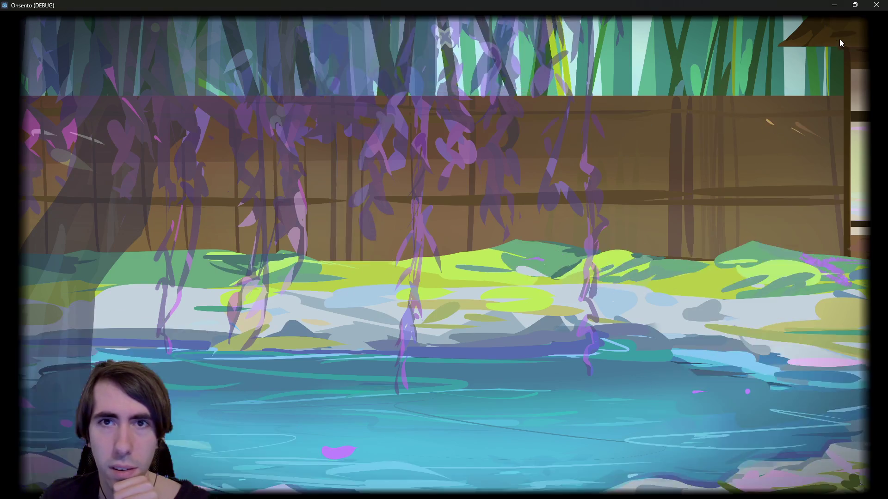
left_click(876, 5)
left_click(472, 304)
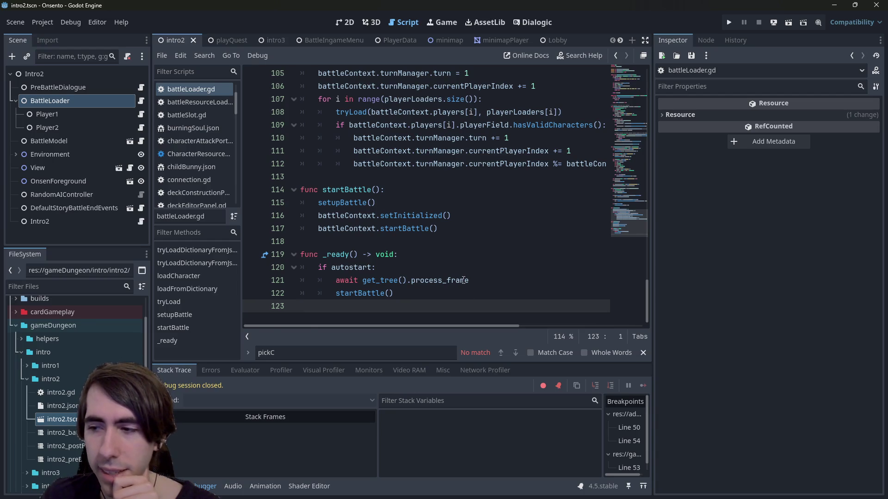
Step: Read the process_frame, setInitialized and autostart code on lines 117–122, then rerun the intro2 scene
mouse_move(462, 280)
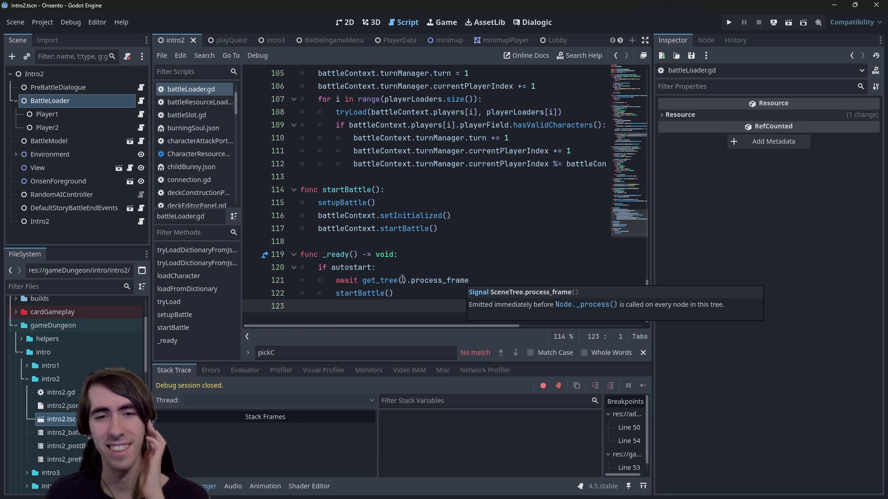
mouse_move(414, 216)
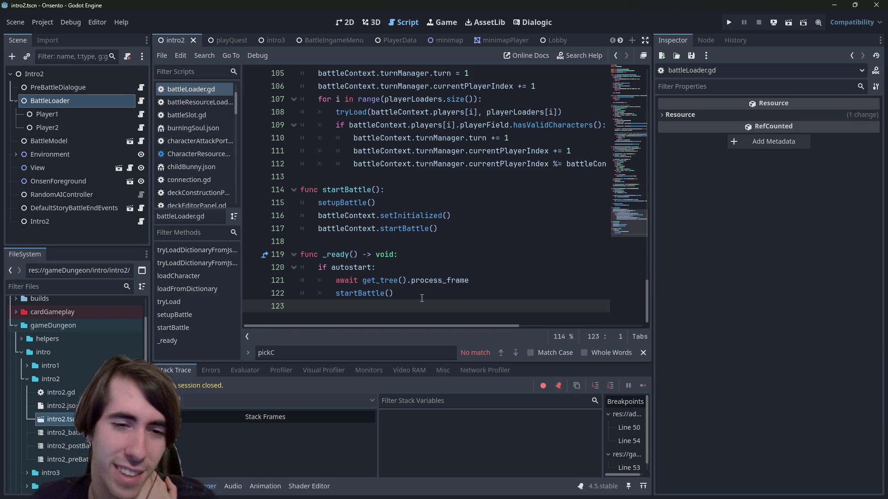
mouse_move(423, 298)
left_mouse_down()
mouse_move(296, 217)
mouse_move(154, 236)
left_mouse_up()
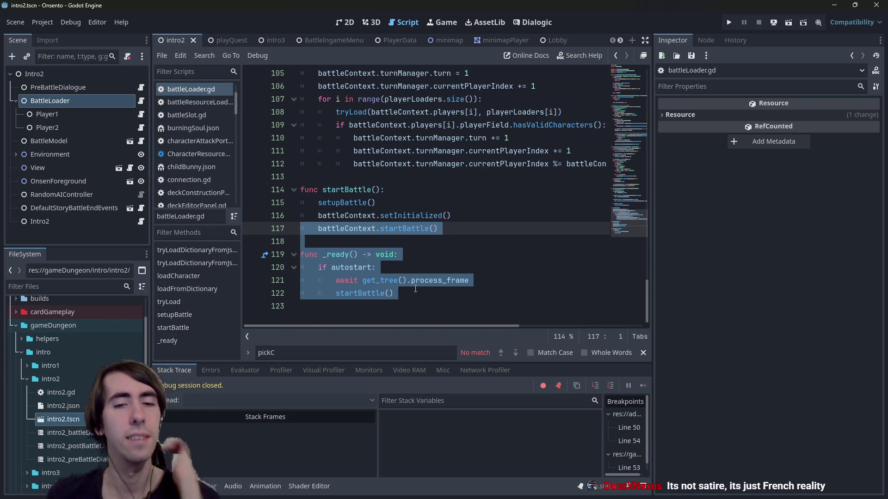
left_click(371, 293)
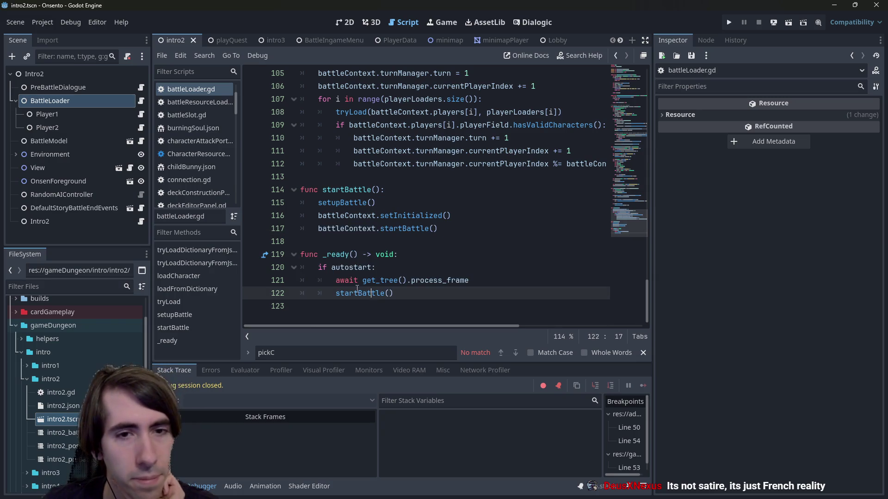
double_click(351, 268)
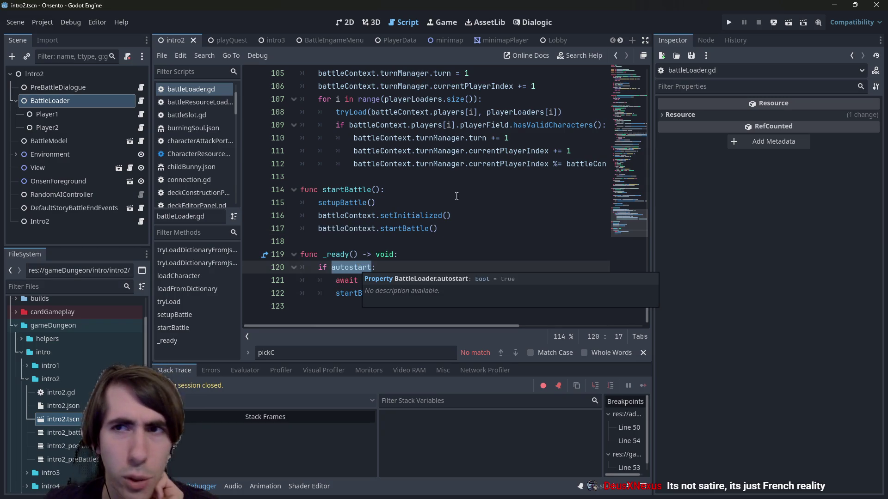
left_click(789, 20)
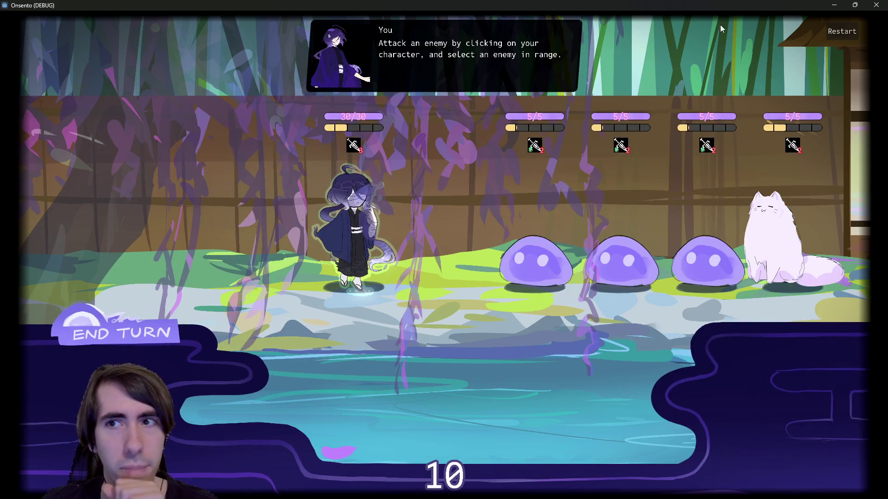
Step: End turns past the warning so the enemies attack, then close the Onsento debug window
left_click(160, 327)
left_click(159, 327)
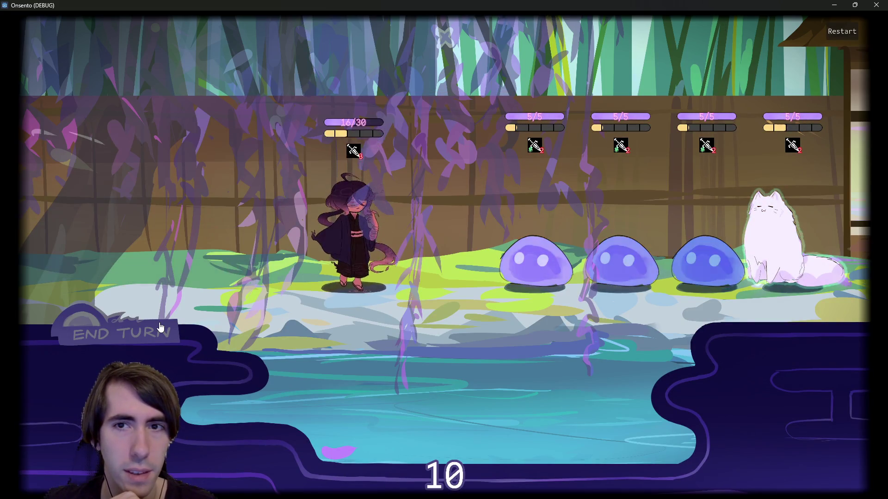
left_click(160, 328)
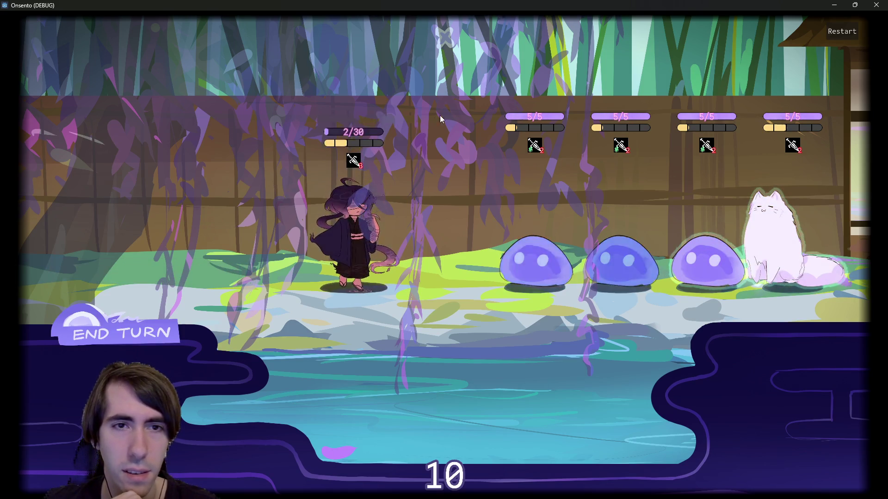
left_click(876, 5)
left_click(404, 187)
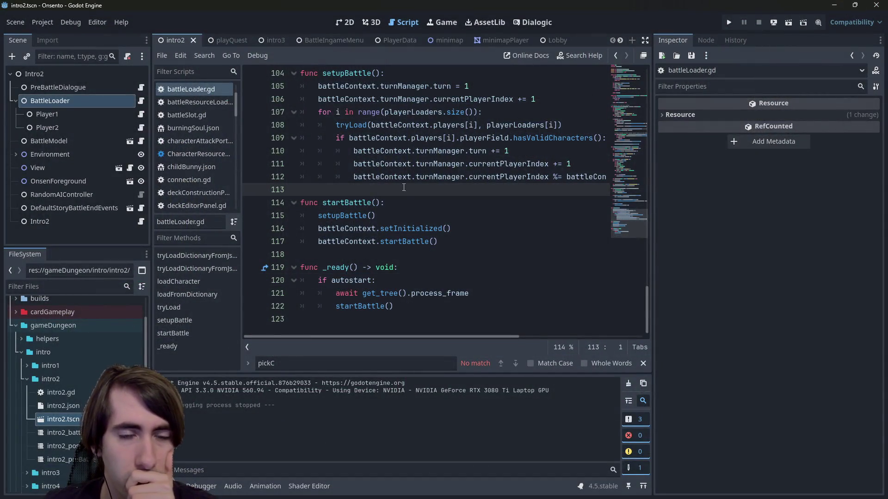
Step: Open intro4.tscn, inspect its BattleLoader, RandomAIController and DefaultStoryBattleEndEvents nodes, and run it
scroll(112, 315, "down", 3)
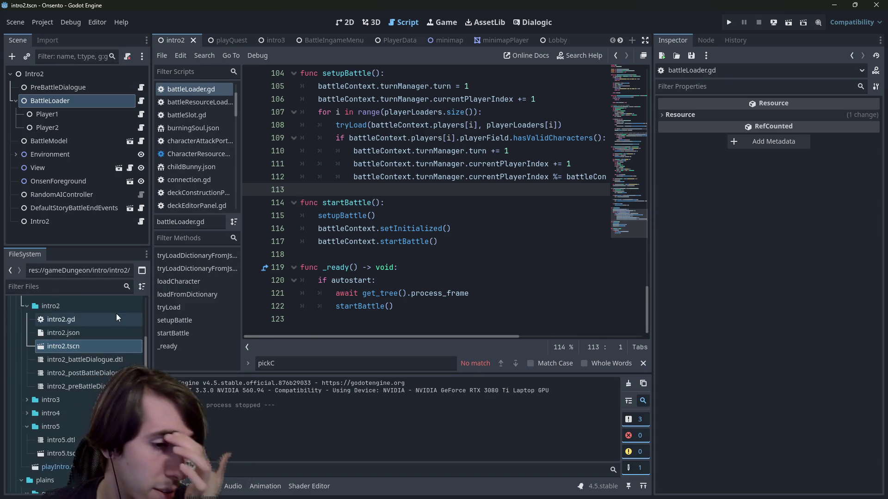
double_click(57, 411)
left_click(69, 455)
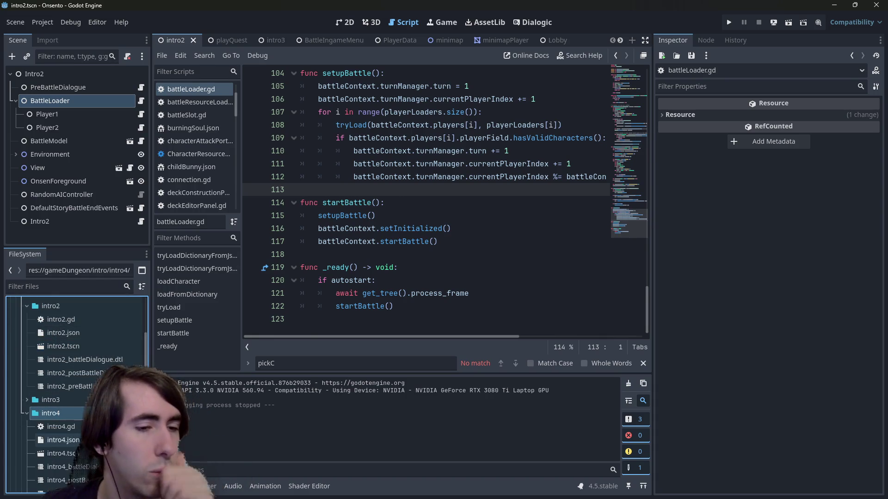
double_click(83, 461)
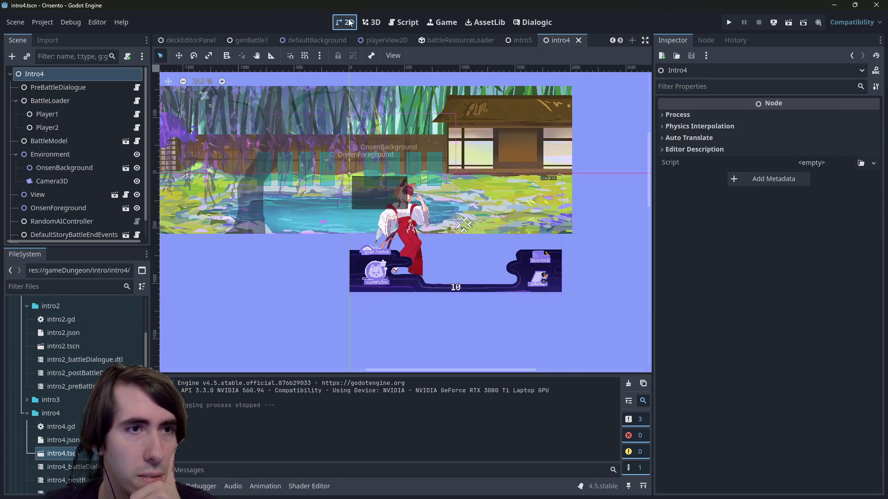
left_click(70, 98)
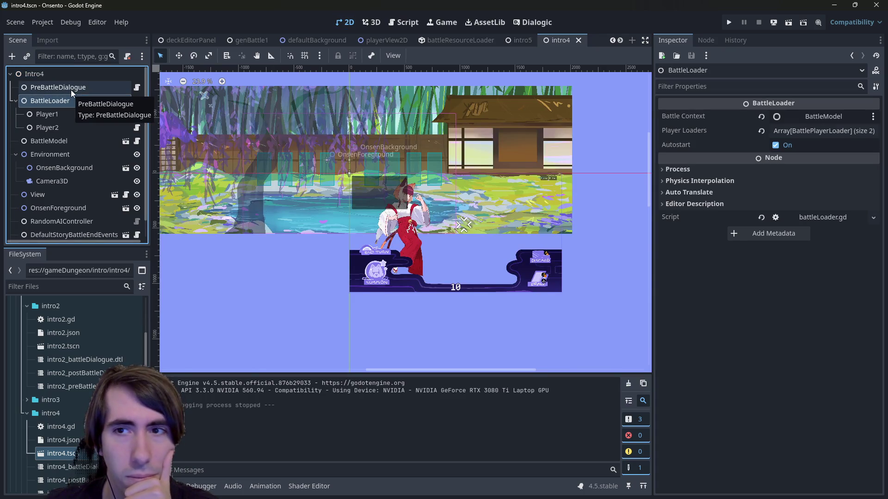
scroll(76, 142, "down", 1)
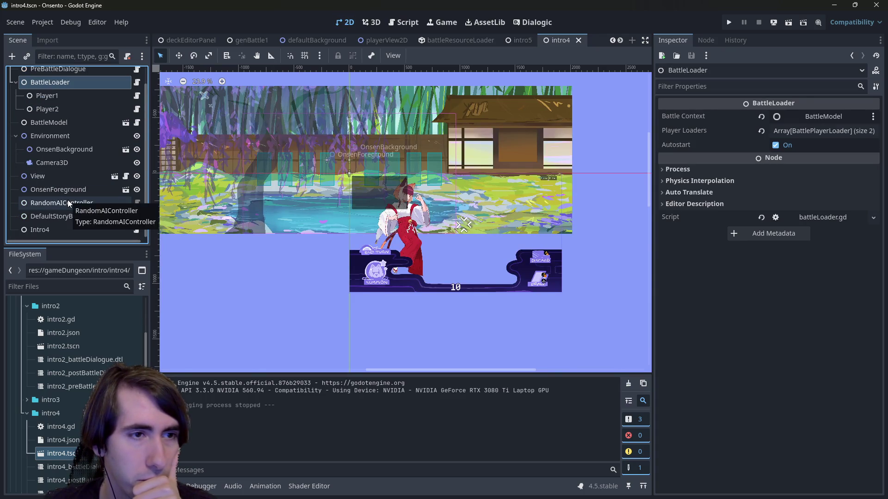
left_click(67, 200)
left_click(65, 218)
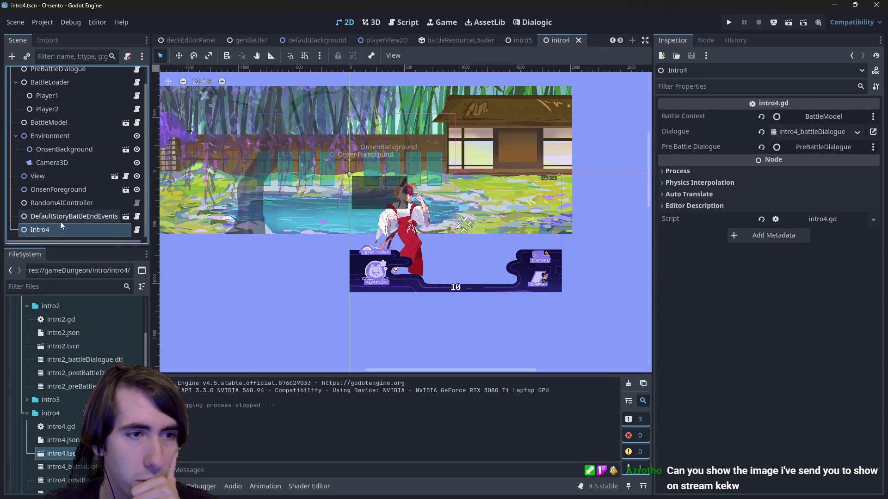
left_click(786, 23)
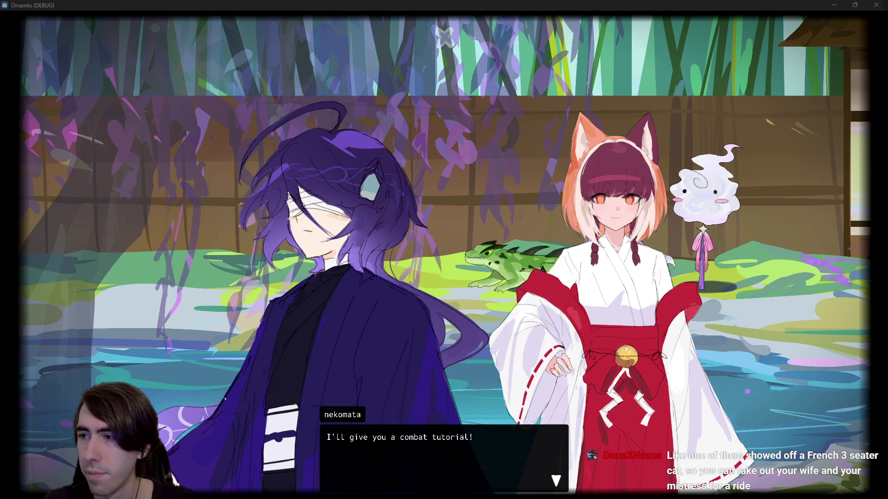
key("alt+Tab")
double_click(623, 51)
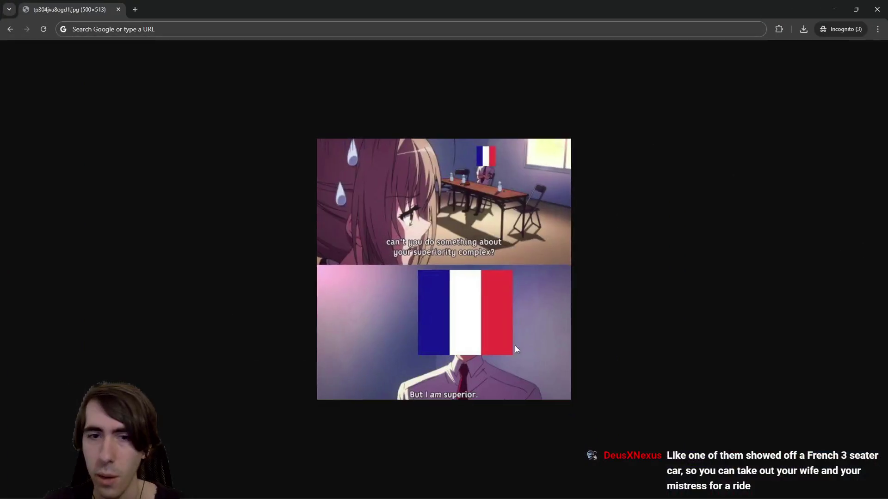
scroll(481, 198, "up", 2, "ctrl")
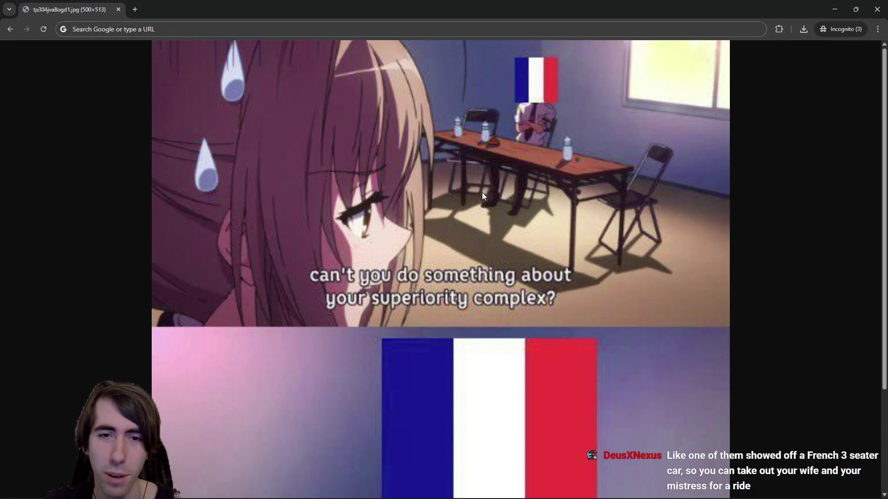
scroll(510, 258, "down", 3)
key("alt+Tab")
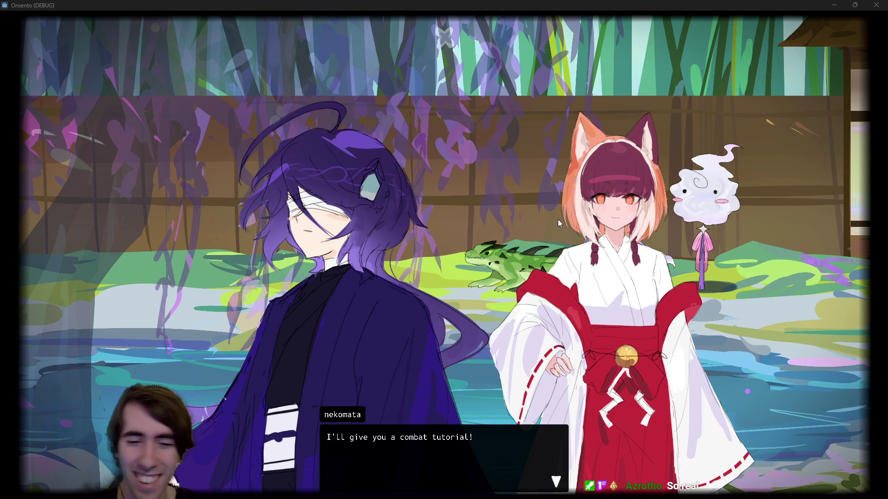
left_click(358, 233)
Step: Finish the dialogue and deploy the nekomata, fox-girl and lizard cards onto the battlefield
left_click(350, 233)
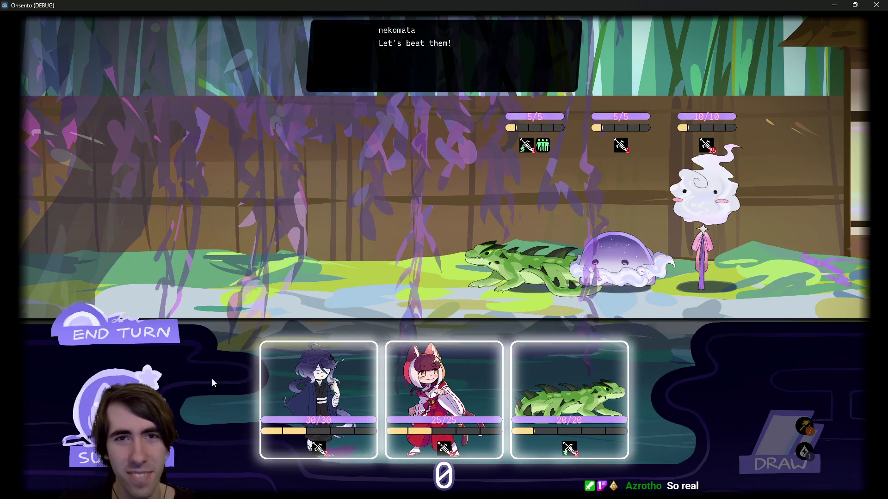
mouse_move(320, 383)
left_mouse_down()
mouse_move(317, 241)
mouse_move(382, 238)
mouse_move(356, 158)
mouse_move(339, 239)
left_mouse_up()
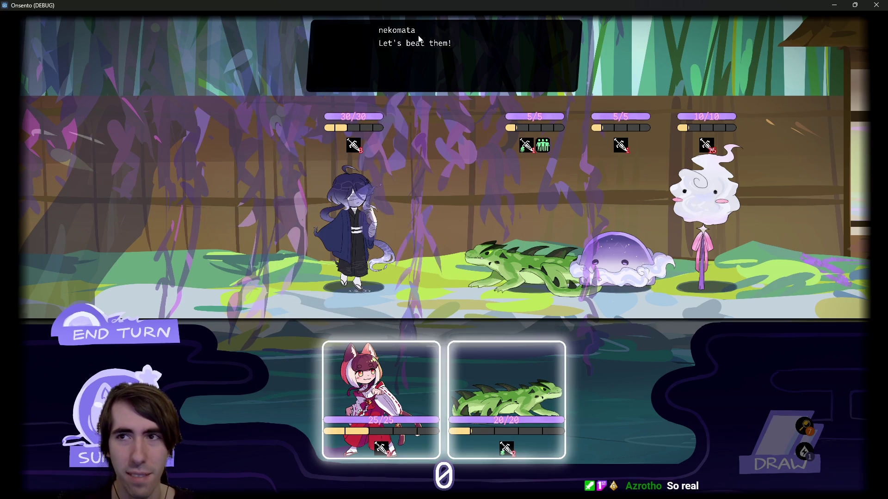
mouse_move(347, 379)
left_mouse_down()
mouse_move(236, 217)
mouse_move(244, 228)
left_mouse_up()
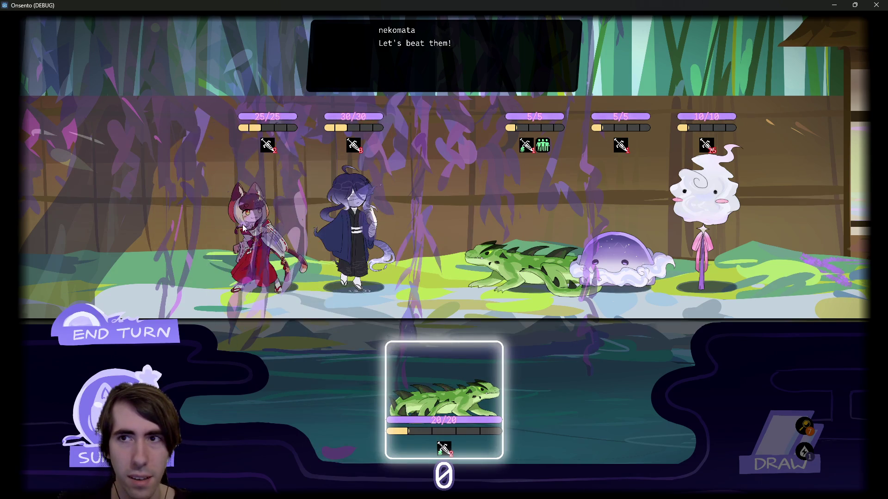
mouse_move(444, 398)
left_mouse_down()
mouse_move(185, 222)
mouse_move(249, 315)
left_mouse_up()
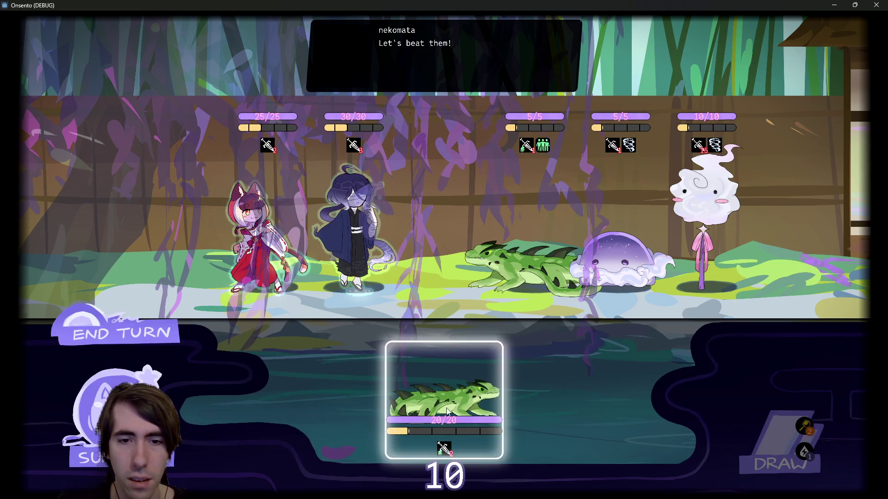
mouse_move(446, 412)
left_mouse_down()
mouse_move(152, 185)
mouse_move(176, 208)
left_mouse_up()
Step: End turns repeatedly, past the draw warnings, until the party is defeated
left_click(152, 333)
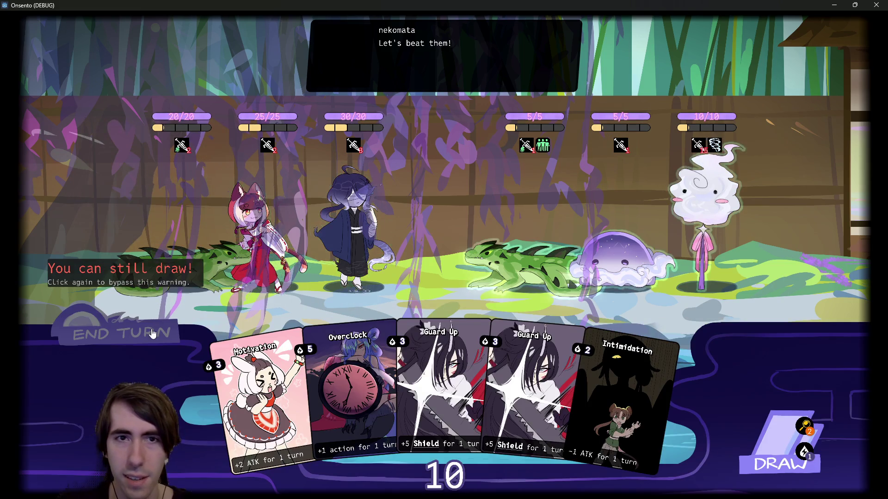
left_click(152, 332)
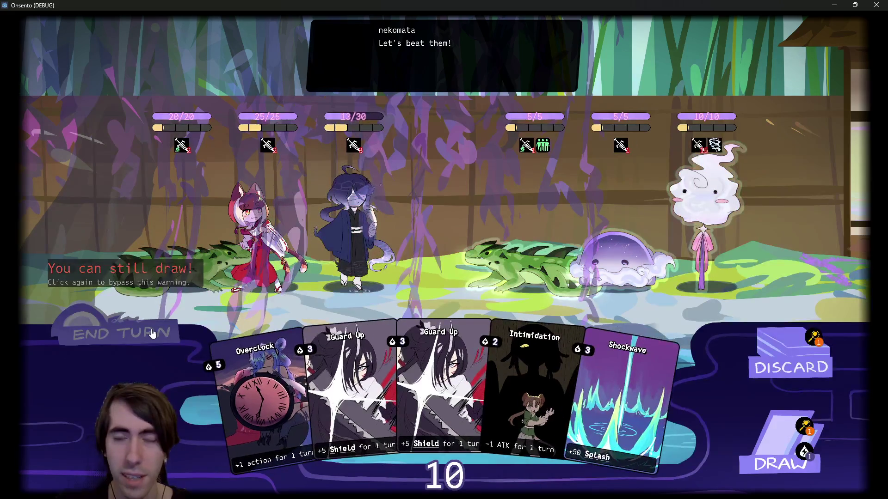
left_click(153, 333)
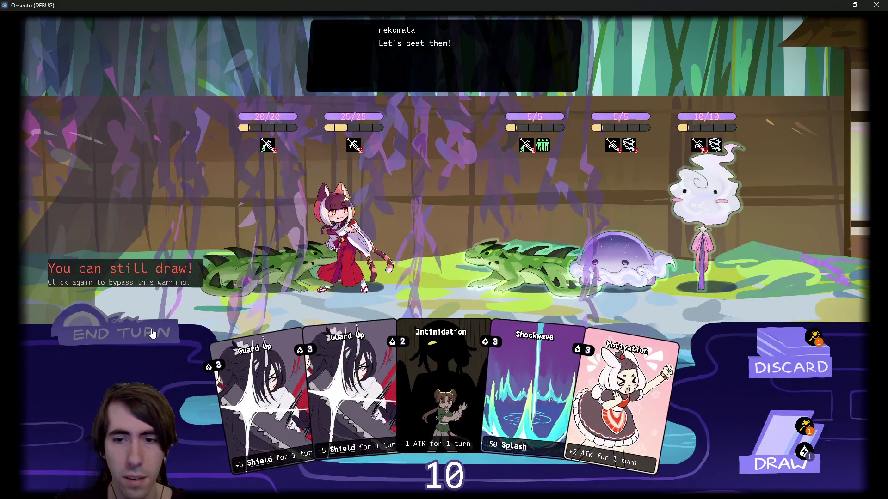
left_click(153, 332)
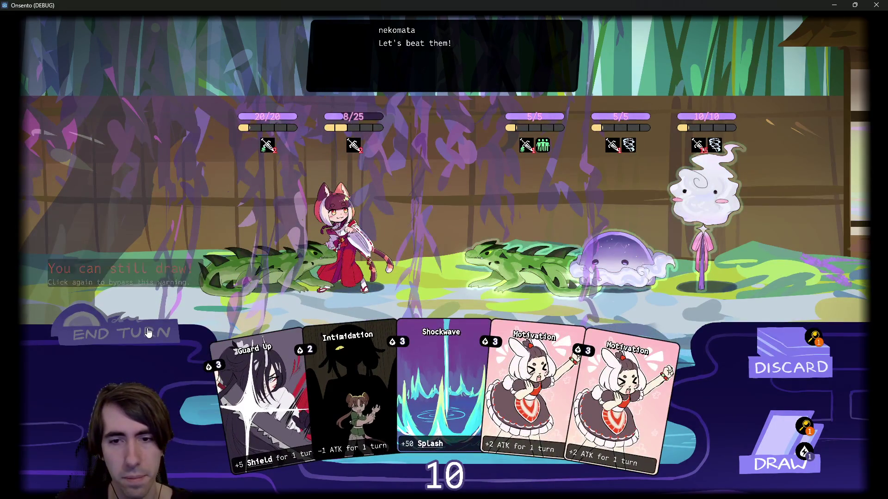
left_click(147, 331)
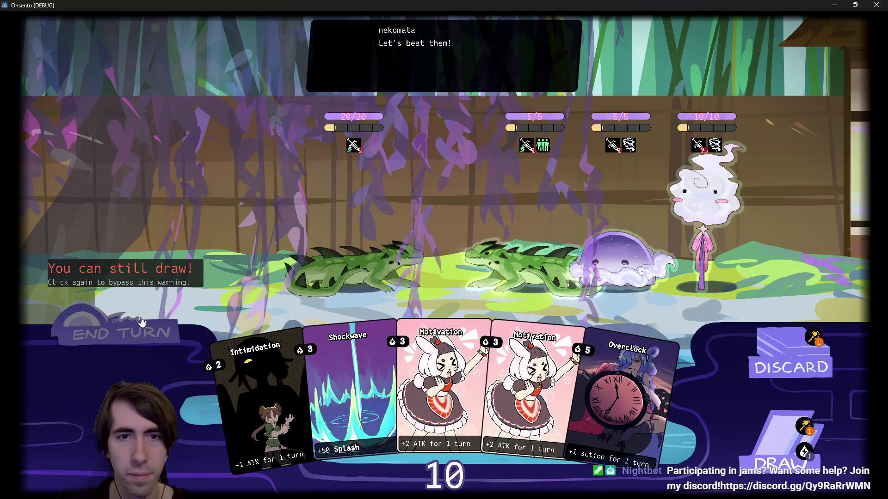
left_click(142, 321)
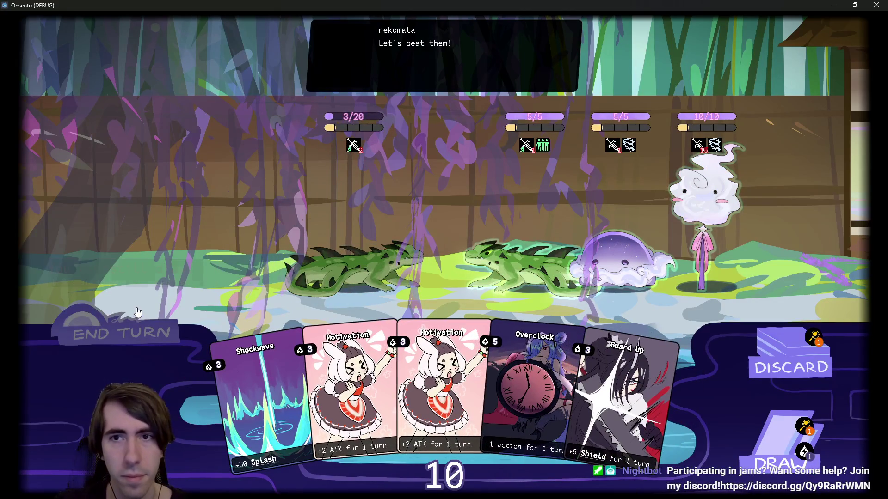
left_click(138, 313)
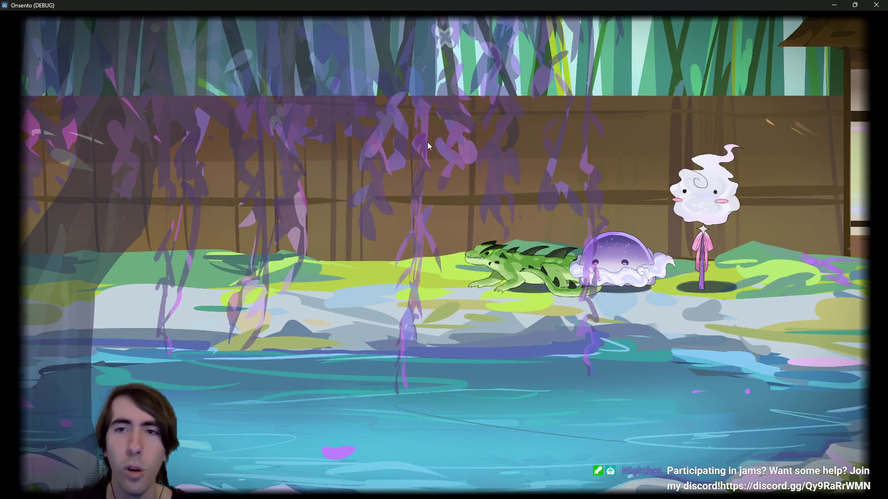
Step: Enable Is Restart Allowed on intro4's BattleModel, save the scene with Ctrl+S, and rerun it
left_click(874, 4)
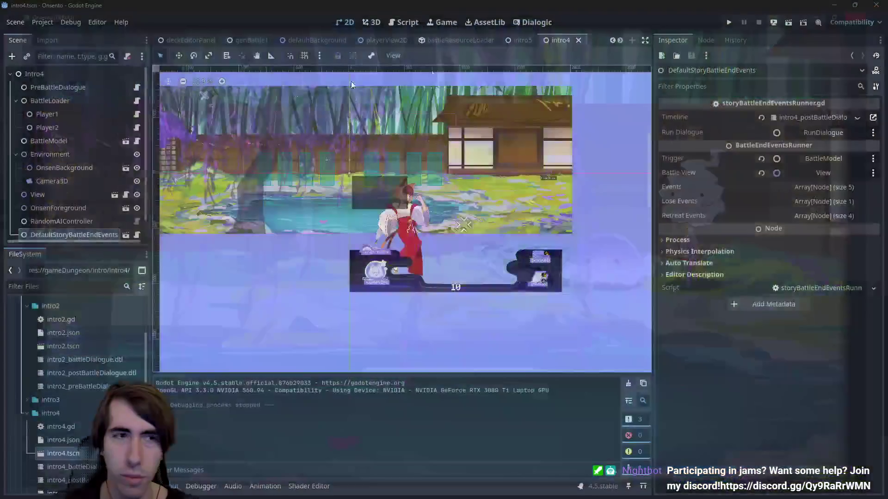
left_click(56, 88)
left_click(50, 101)
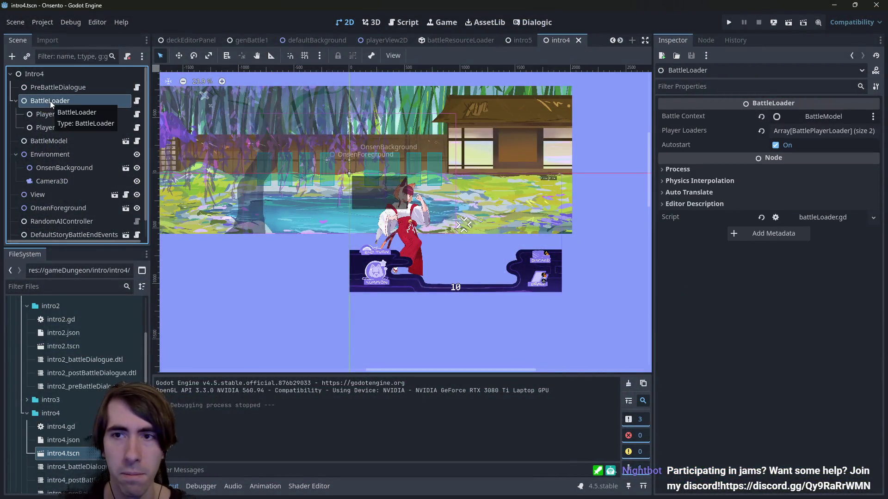
left_click(103, 141)
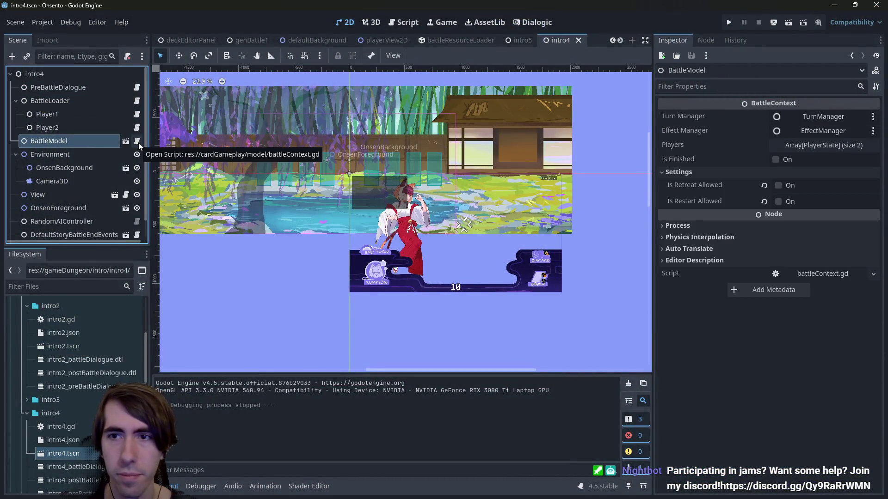
left_click(778, 202)
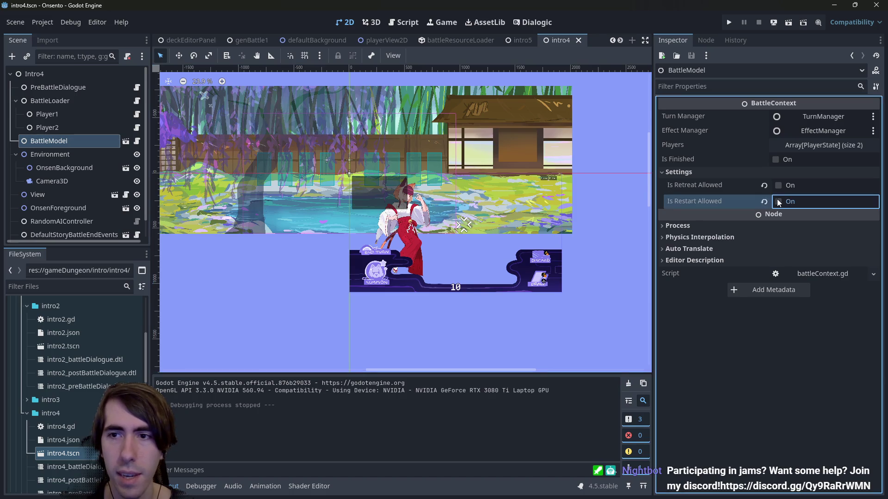
key("ctrl+s")
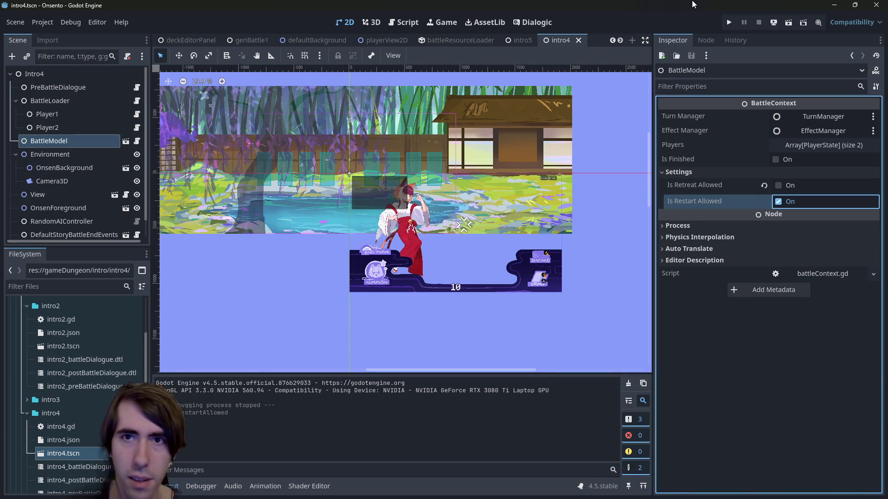
left_click(787, 22)
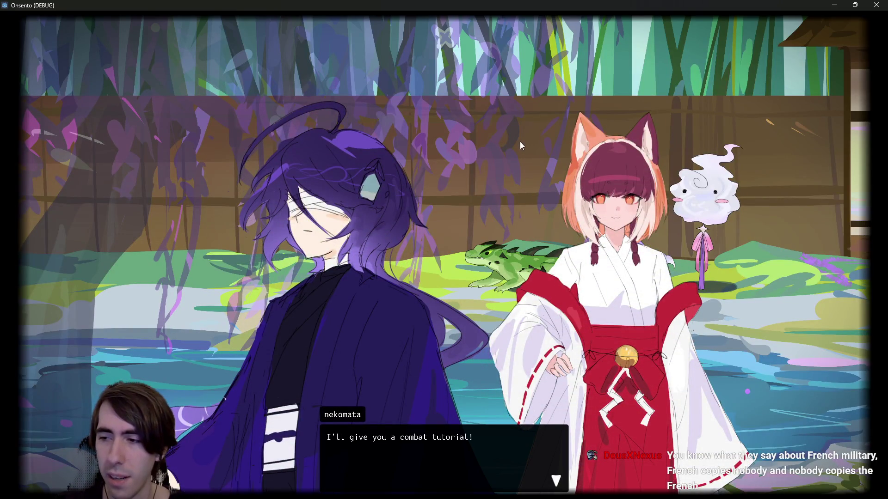
Step: Deploy the nekomata, fox-girl and lizard cards, then restart the battle from the beginning
left_click(360, 230)
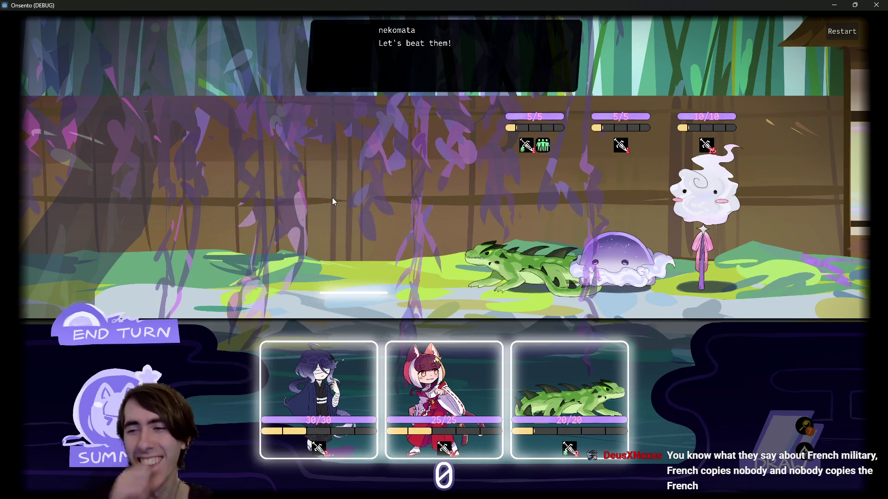
mouse_move(319, 397)
left_mouse_down()
mouse_move(398, 250)
mouse_move(365, 232)
left_mouse_up()
left_click_drag(381, 396, 266, 204)
mouse_move(443, 397)
left_mouse_down()
mouse_move(217, 222)
mouse_move(181, 217)
left_mouse_up()
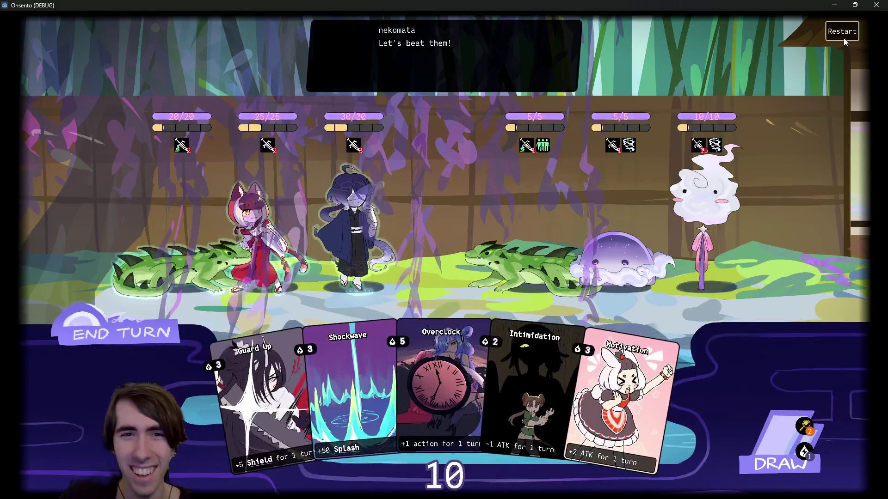
left_click(842, 35)
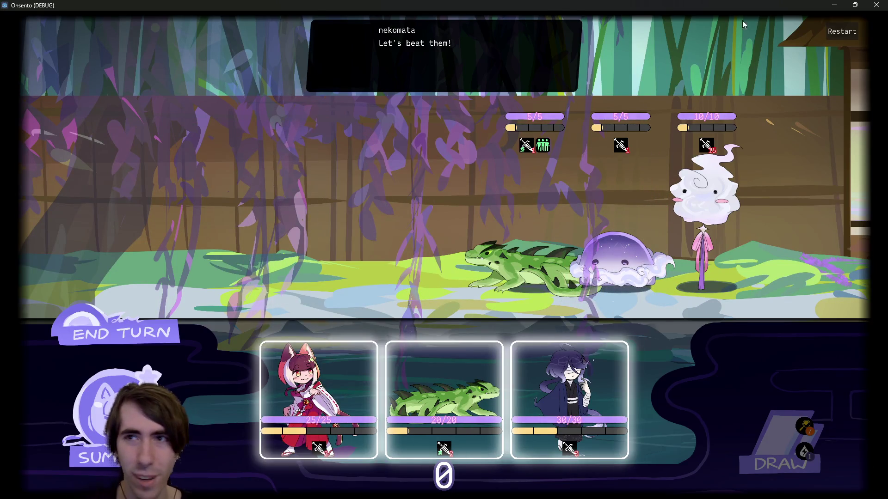
Step: Redeploy the three cards, end turns until the party is defeated, and close the game
left_click(369, 369)
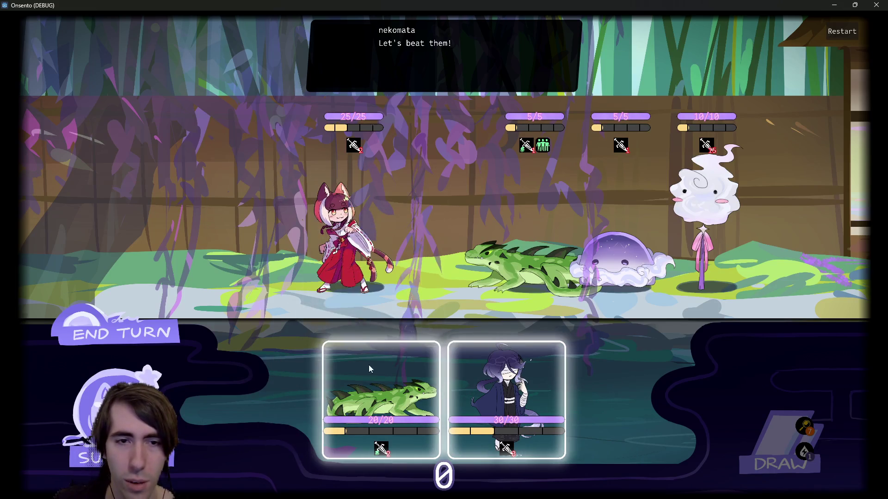
left_click(369, 369)
left_click(139, 332)
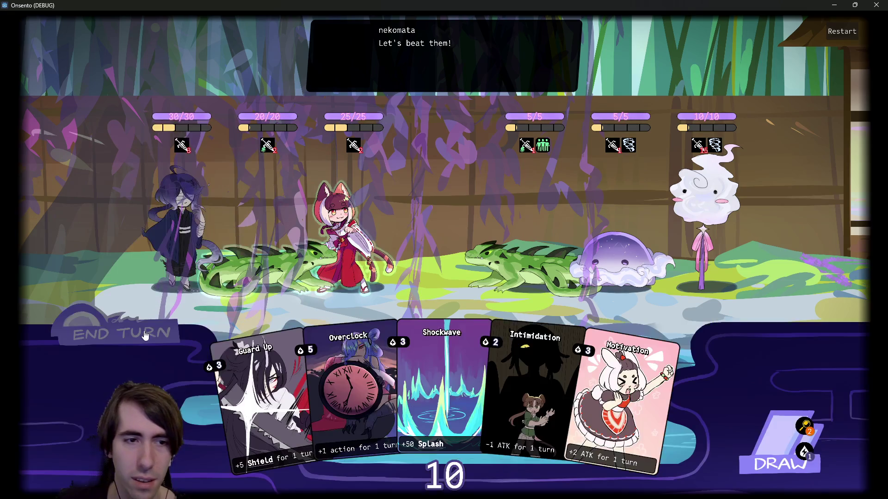
left_click(157, 329)
left_click(118, 324)
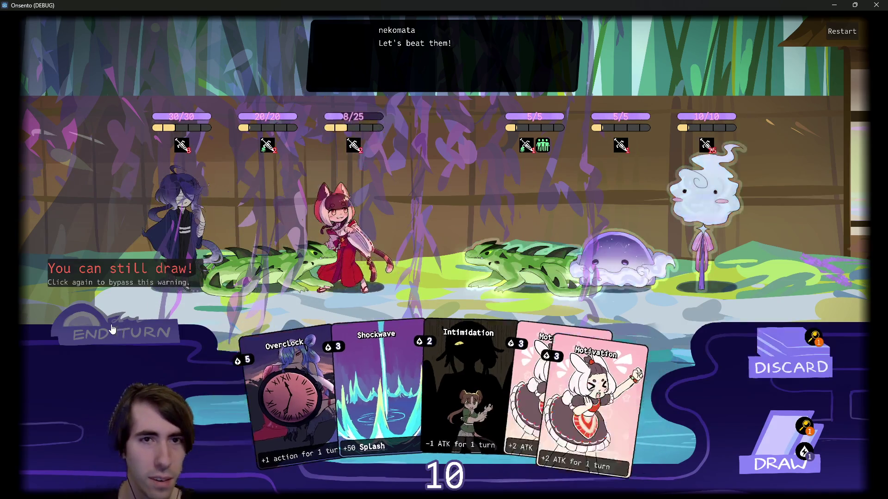
left_click(111, 330)
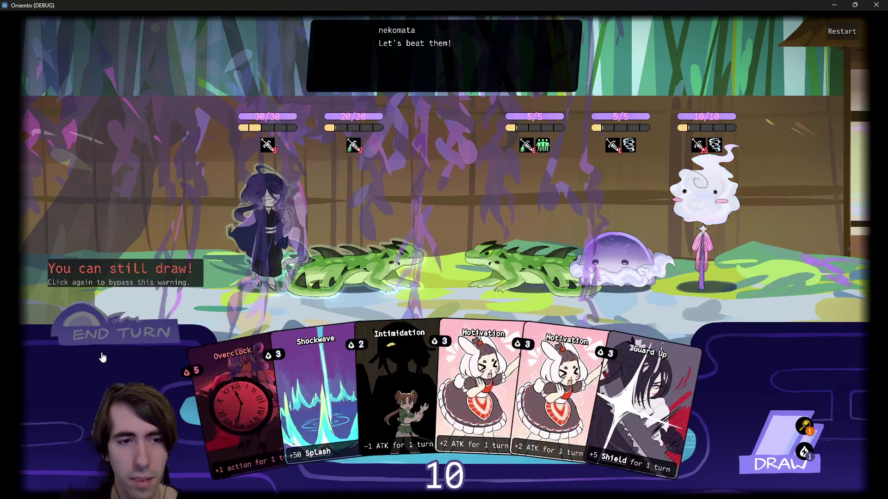
left_click(102, 354)
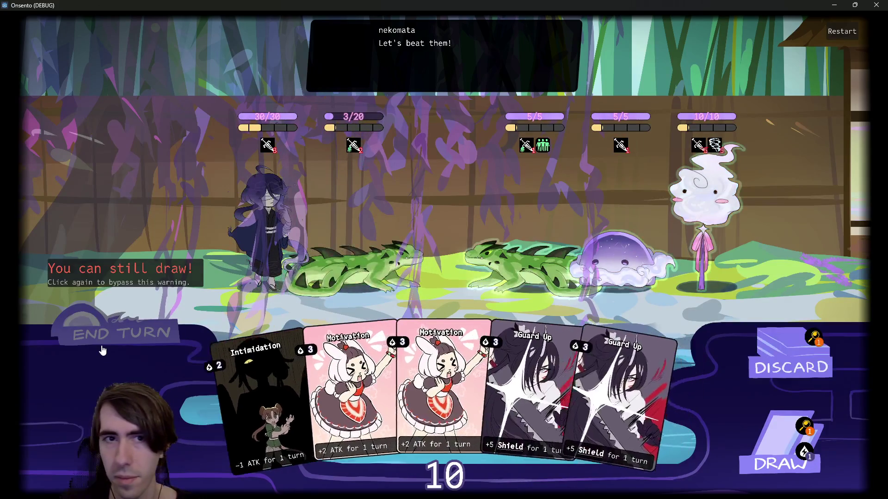
left_click(103, 346)
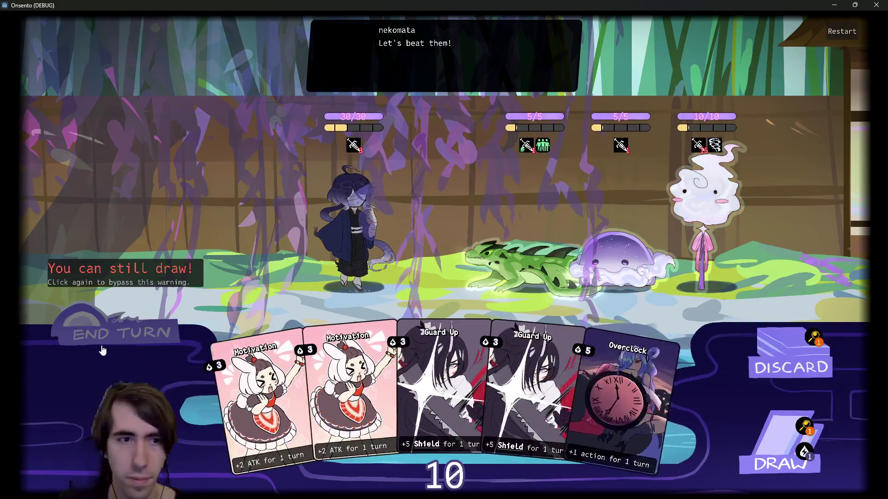
left_click(103, 343)
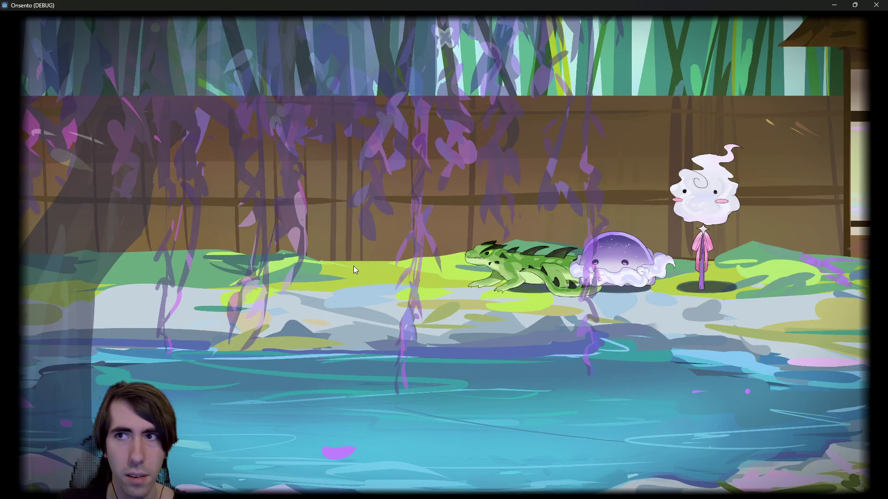
left_click(876, 5)
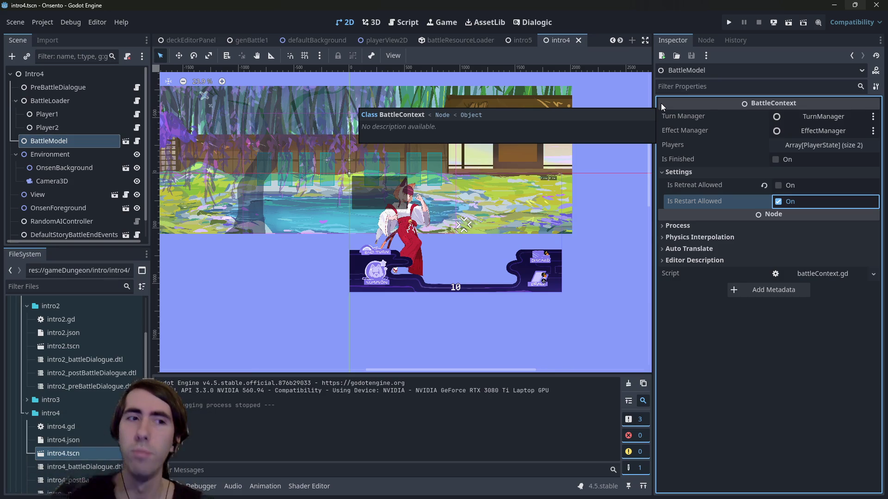
Step: Open battleContext.gd, cycle through its isRestartAllowed matches, and start a Find in Files search for it
scroll(87, 171, "down", 1)
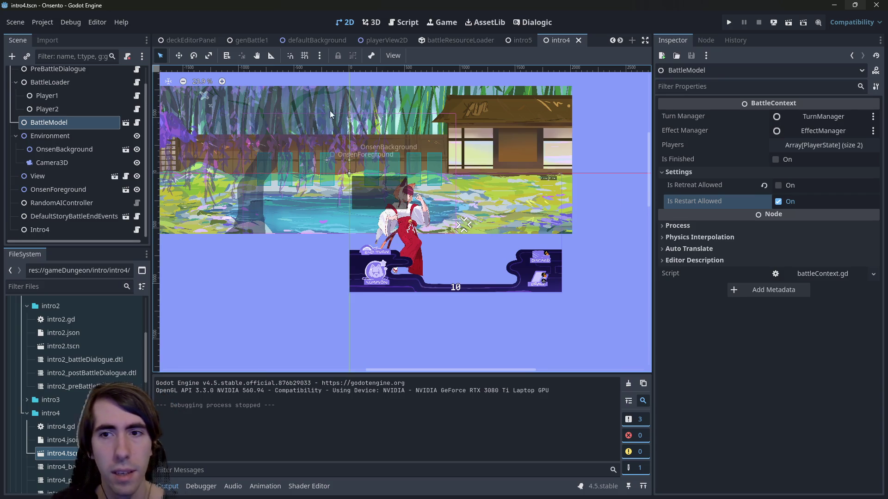
left_click(136, 122)
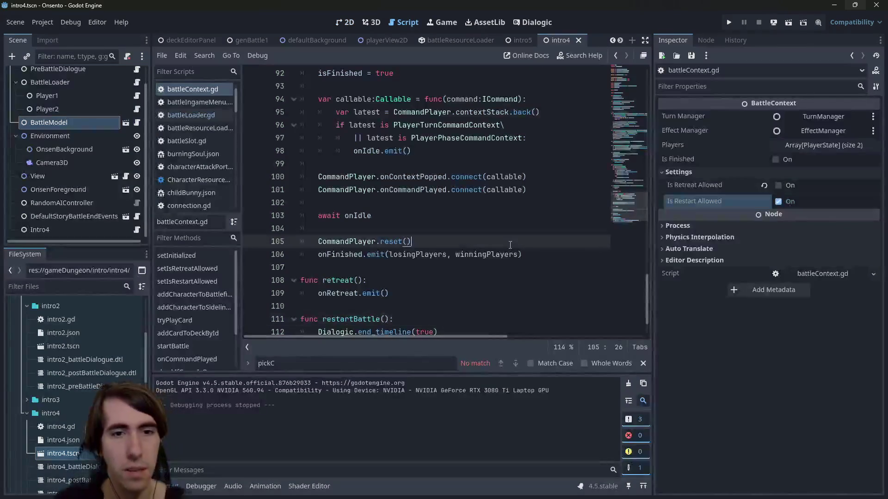
key("ctrl+f")
type("isResta")
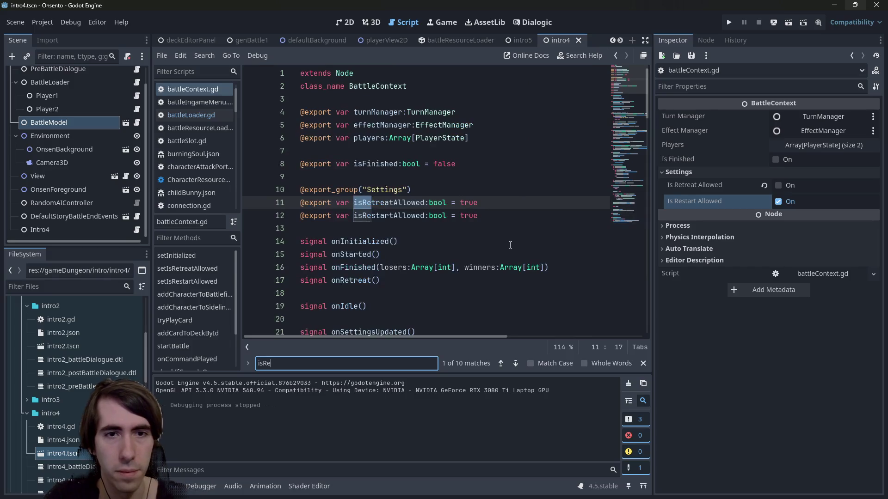
type("rtAllowed")
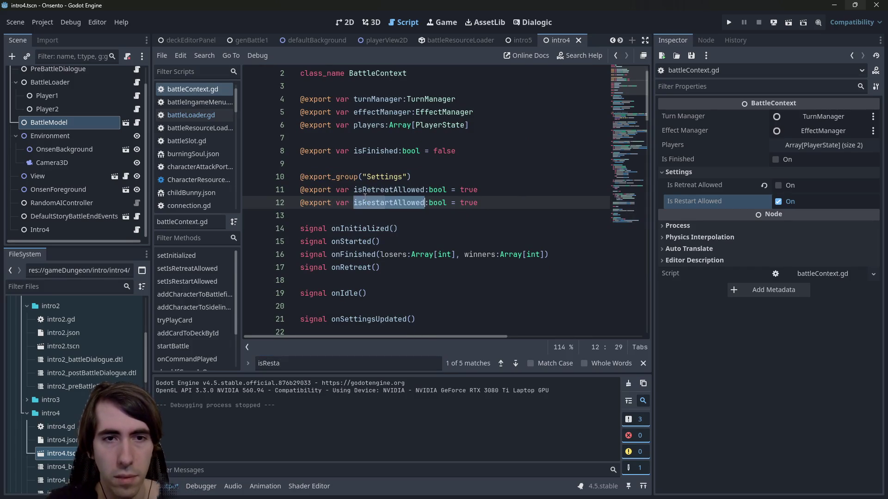
key("Return")
key("Return")
key("Return")
key("Return")
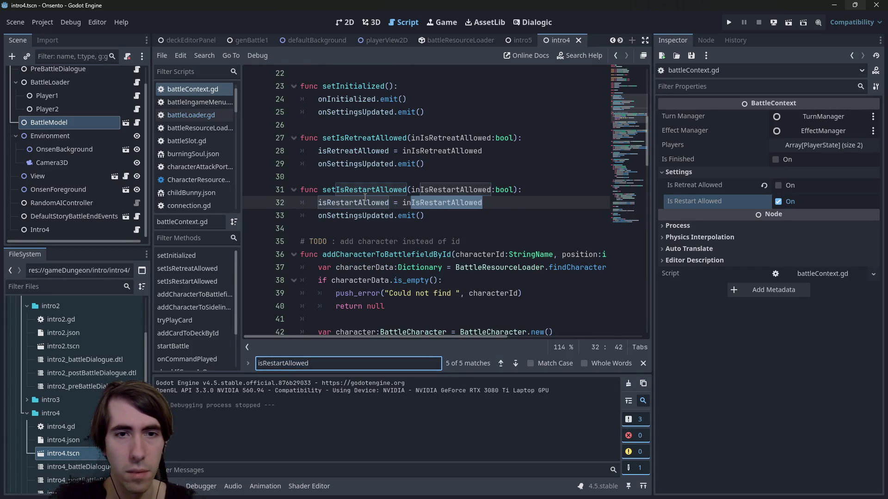
key("Return")
key("Return")
key("Return")
key("Return")
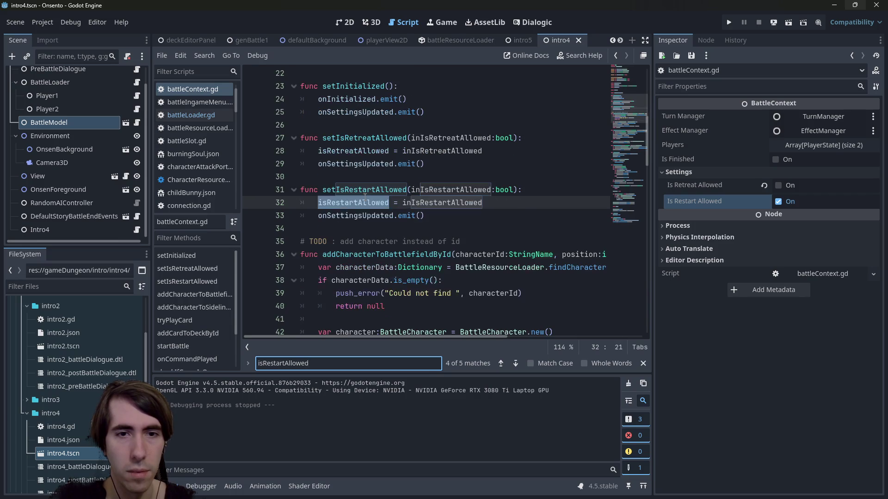
key("Return")
key("ctrl+shift+f")
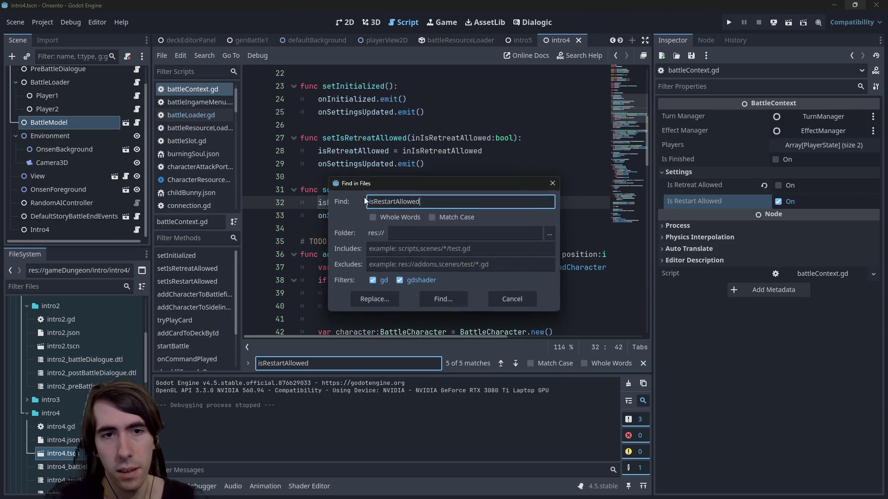
Step: Run the project-wide isRestartAllowed search and open the battleToolbar.gd line 16 match
key("Return")
scroll(324, 423, "down", 2)
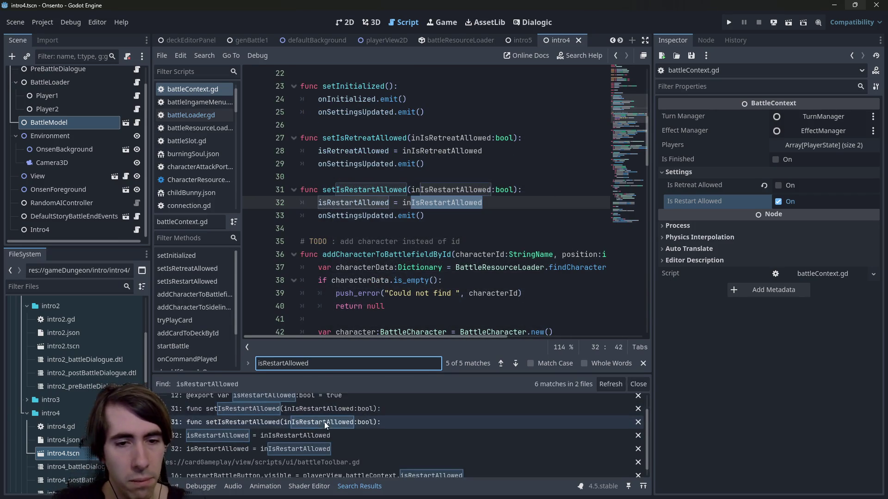
left_click(329, 467)
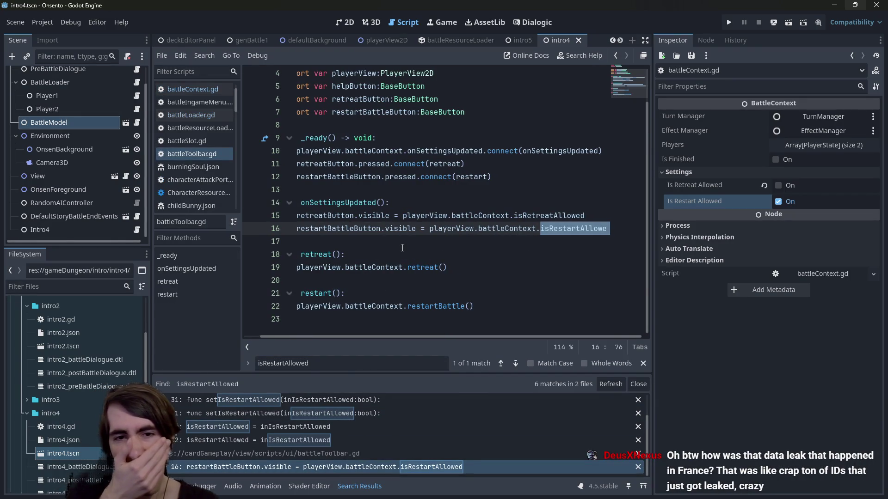
Step: Follow the restartBattle call to its definition in battleContext.gd and review its body
double_click(405, 306)
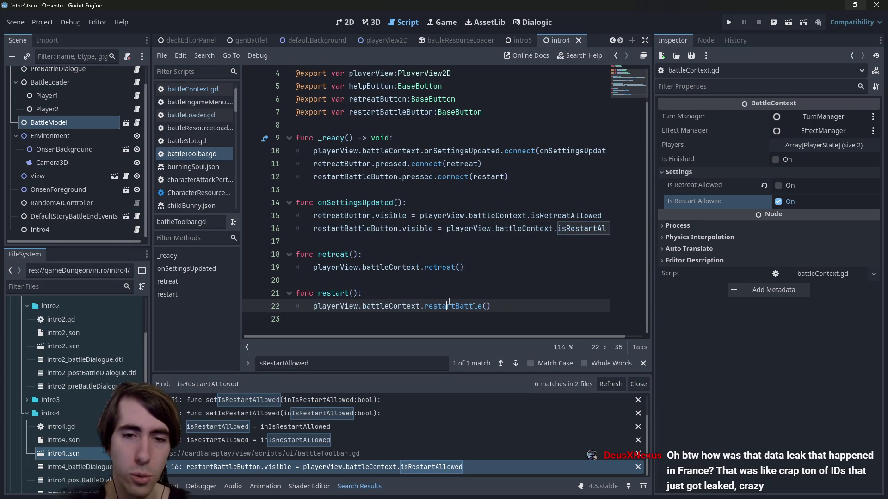
double_click(443, 305)
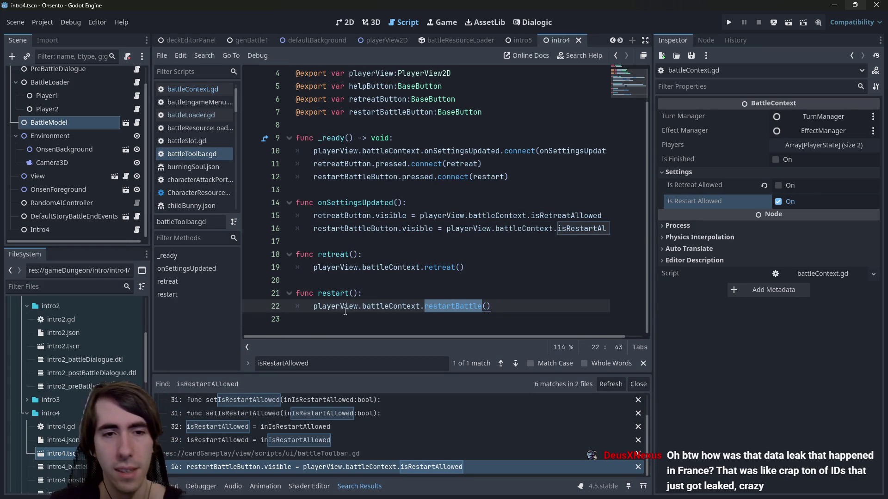
triple_click(330, 309)
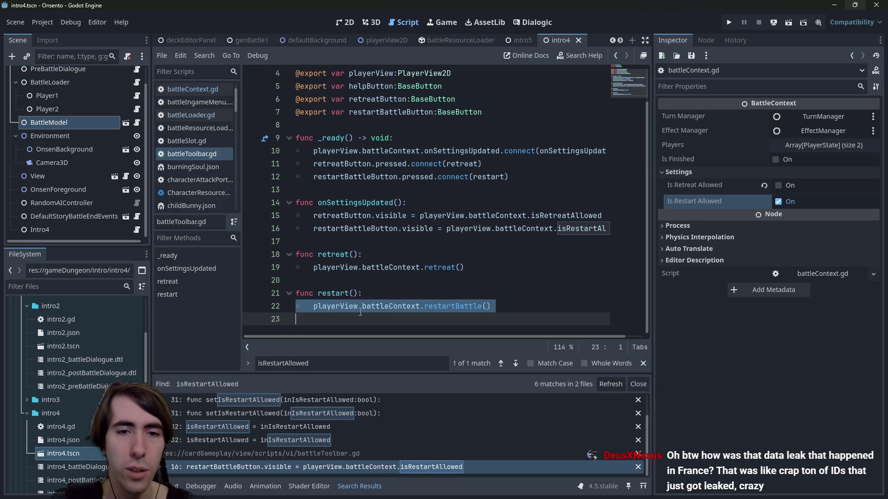
left_click(448, 306, "ctrl")
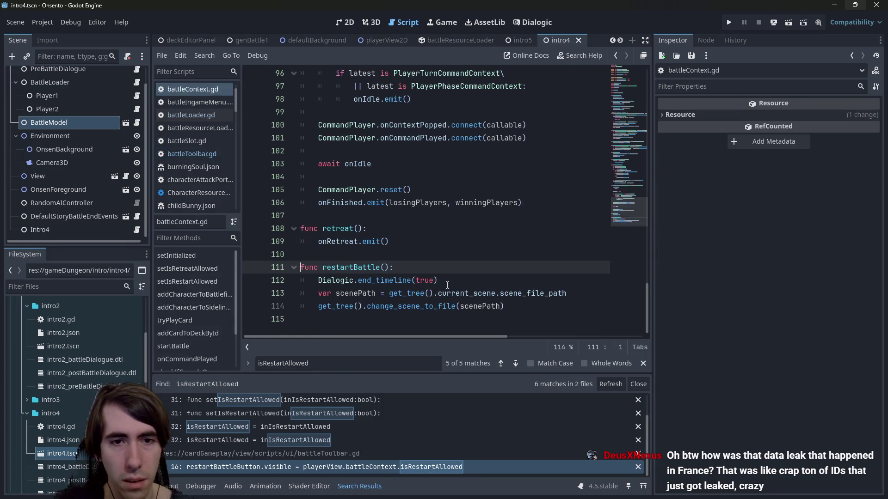
mouse_move(467, 298)
left_mouse_down()
mouse_move(466, 309)
mouse_move(465, 287)
left_mouse_up()
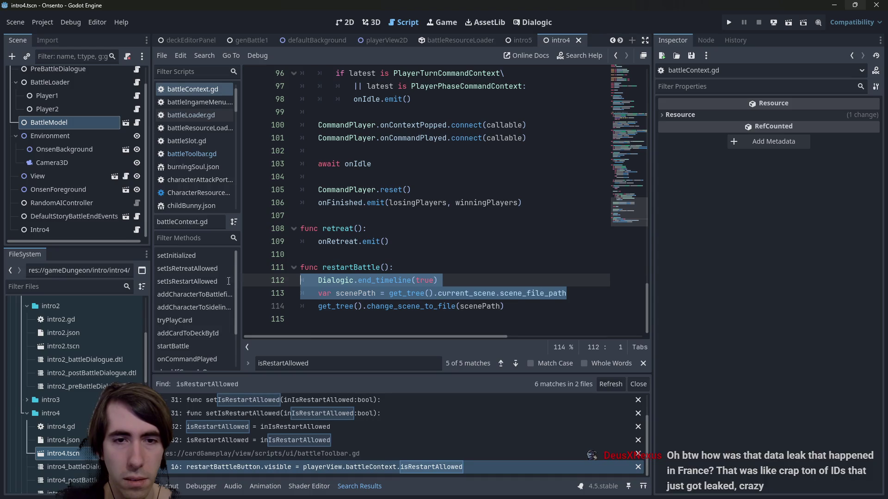
left_click(464, 306)
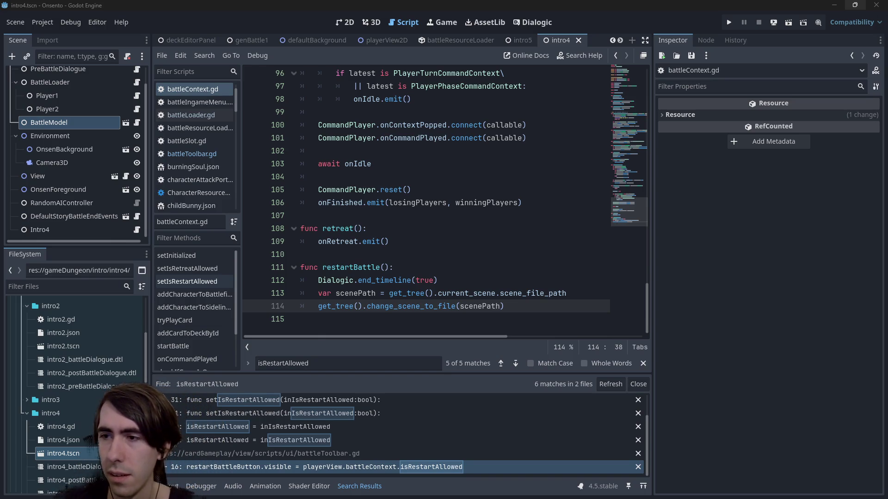
key("alt+Tab")
scroll(319, 261, "down", 2)
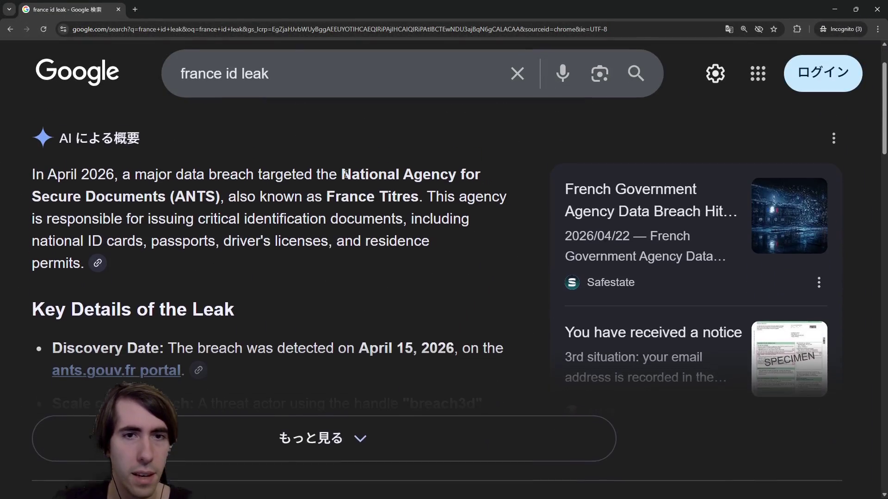
scroll(346, 174, "up", 1)
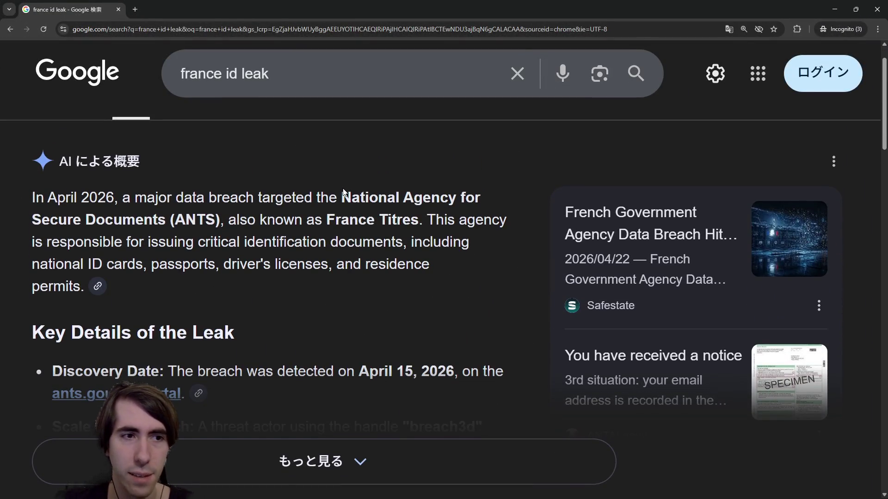
left_click_drag(28, 229, 170, 222)
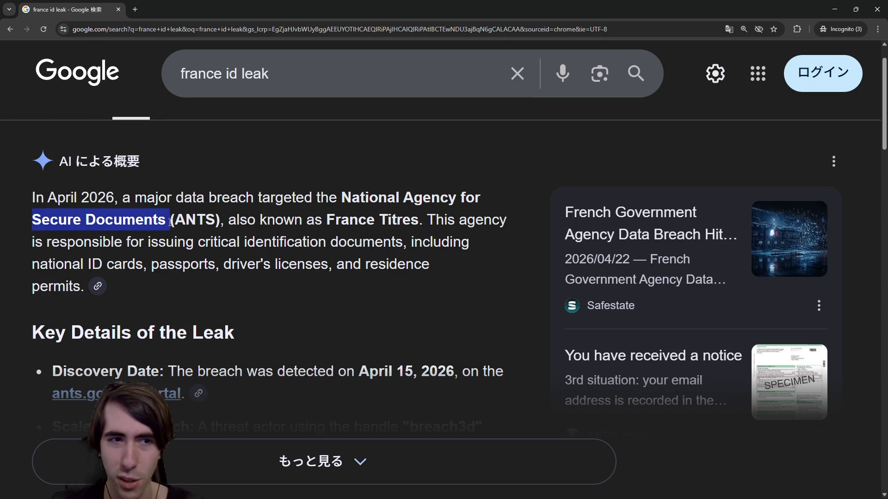
mouse_move(335, 224)
left_mouse_down()
mouse_move(418, 221)
mouse_move(440, 199)
left_mouse_up()
left_click(426, 191)
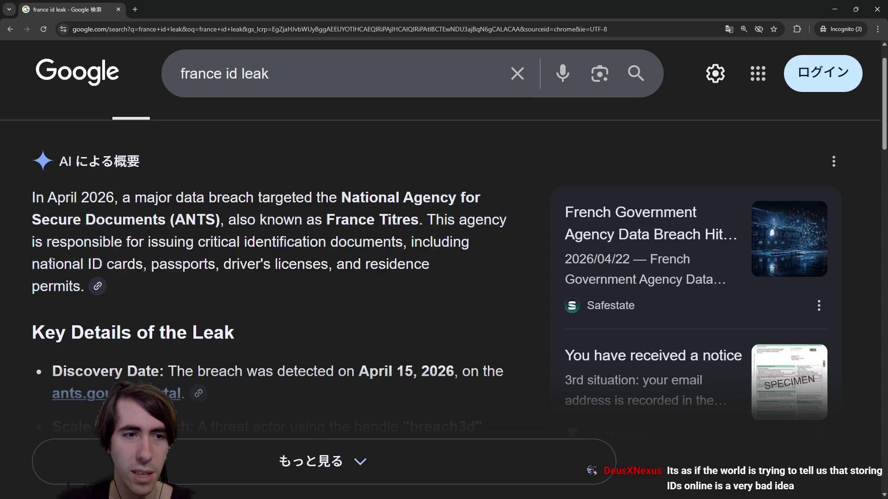
scroll(208, 323, "down", 2)
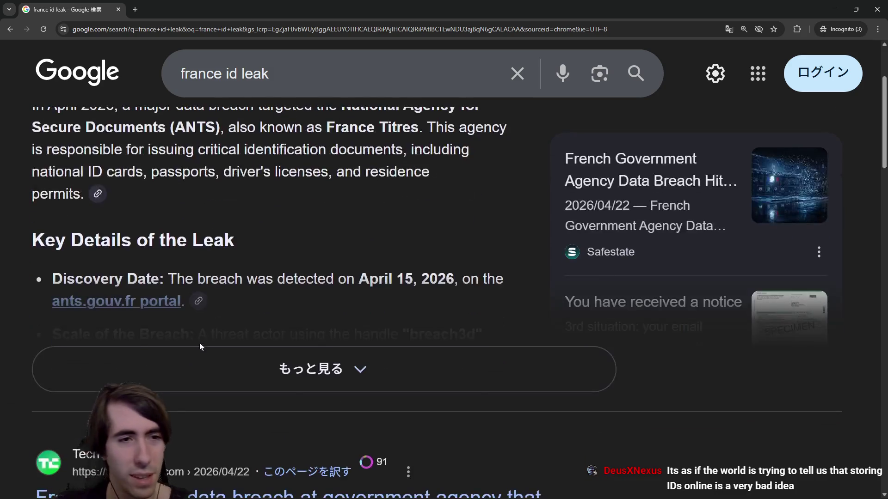
left_click(199, 349)
scroll(199, 350, "down", 1)
scroll(272, 288, "down", 1)
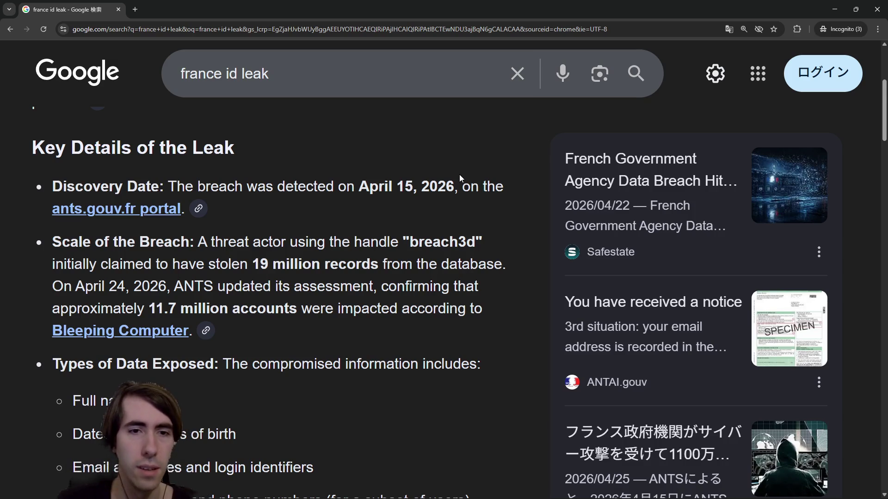
left_click_drag(235, 242, 364, 241)
mouse_move(154, 263)
left_mouse_down()
mouse_move(340, 266)
mouse_move(370, 289)
left_mouse_up()
left_click(340, 266)
left_click(365, 299)
mouse_move(347, 224)
left_mouse_down()
mouse_move(372, 326)
mouse_move(373, 313)
left_mouse_up()
left_click(373, 313)
left_click_drag(149, 309, 433, 305)
scroll(116, 223, "down", 4)
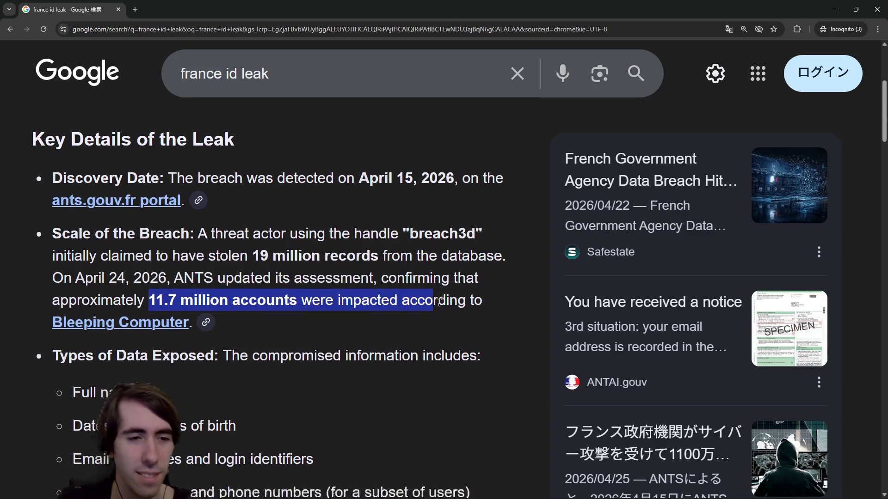
left_click_drag(116, 223, 266, 282)
left_click(266, 282)
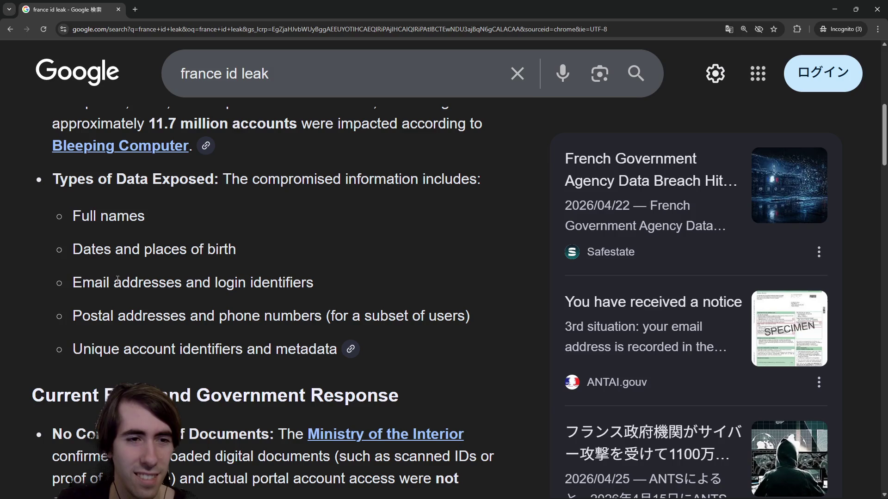
left_click_drag(74, 281, 203, 283)
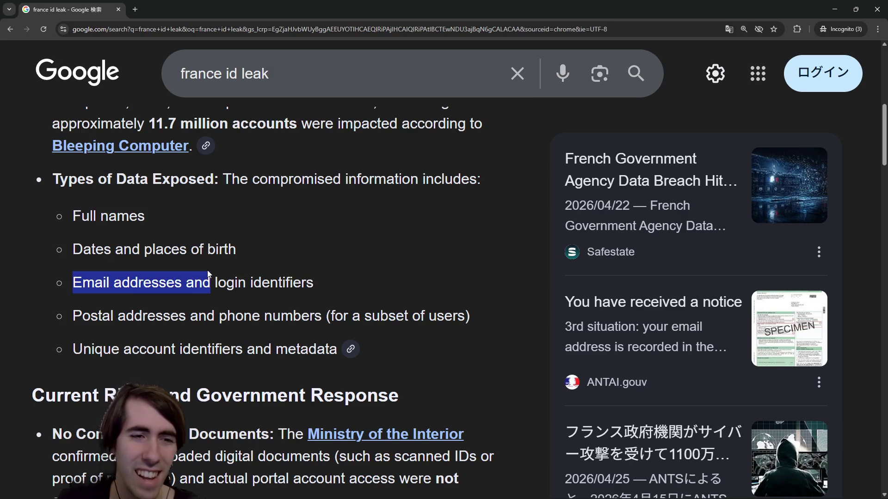
scroll(201, 268, "up", 2)
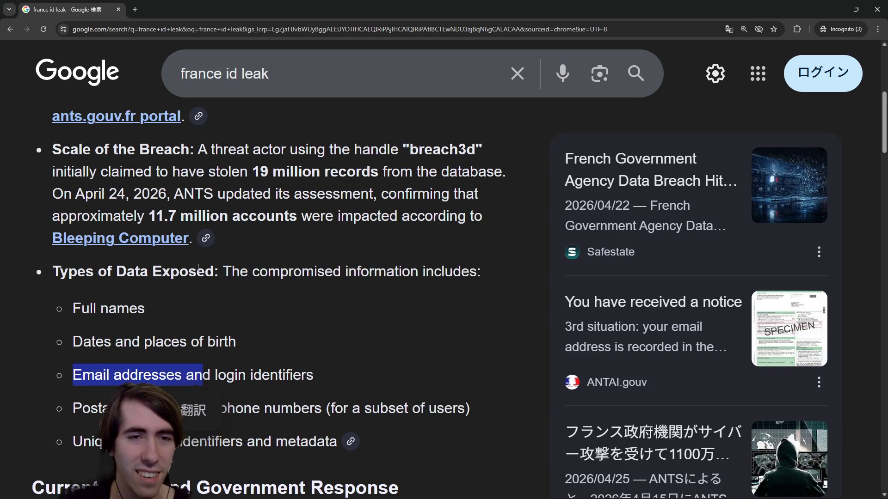
scroll(199, 272, "up", 3)
scroll(198, 268, "down", 2)
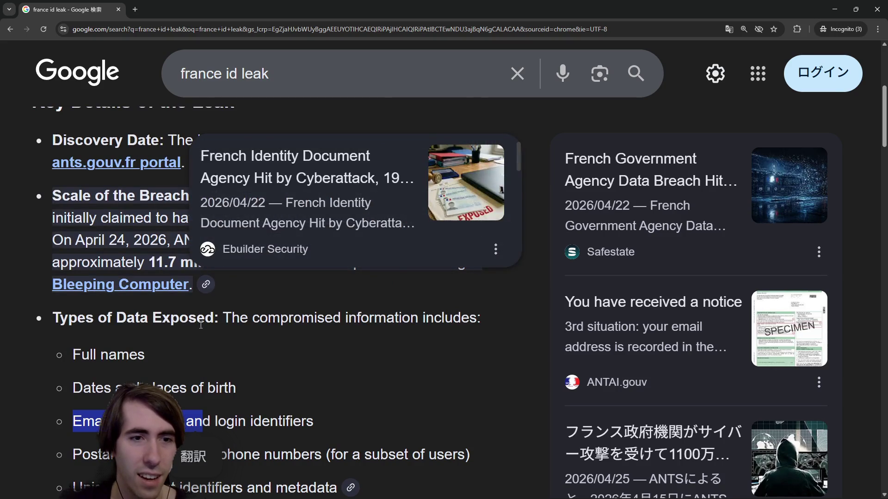
scroll(201, 379, "down", 6)
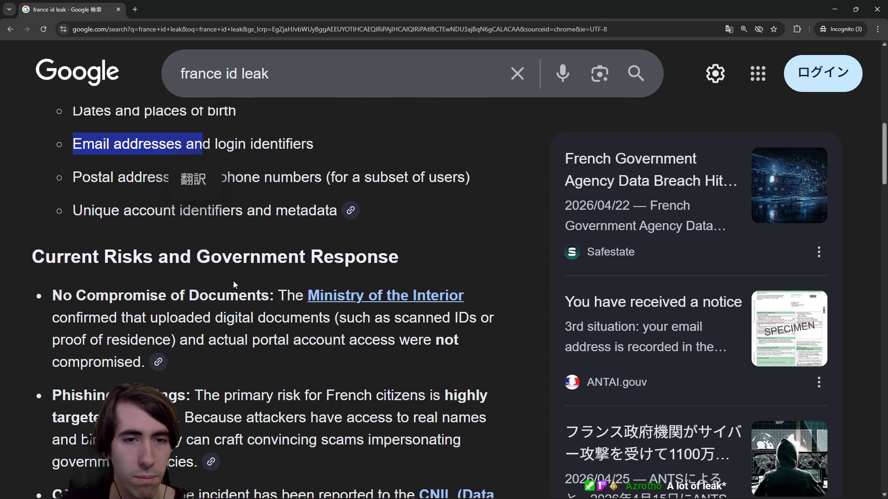
scroll(233, 281, "down", 3)
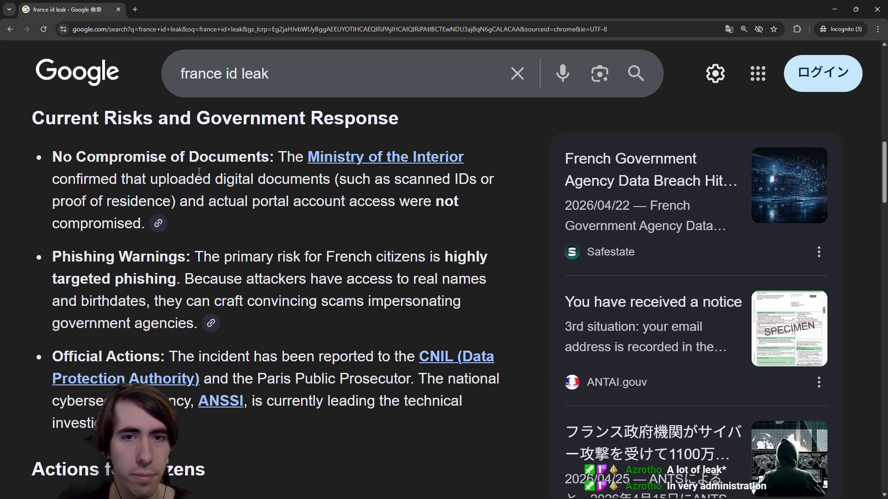
left_click_drag(170, 181, 376, 214)
left_click(376, 212)
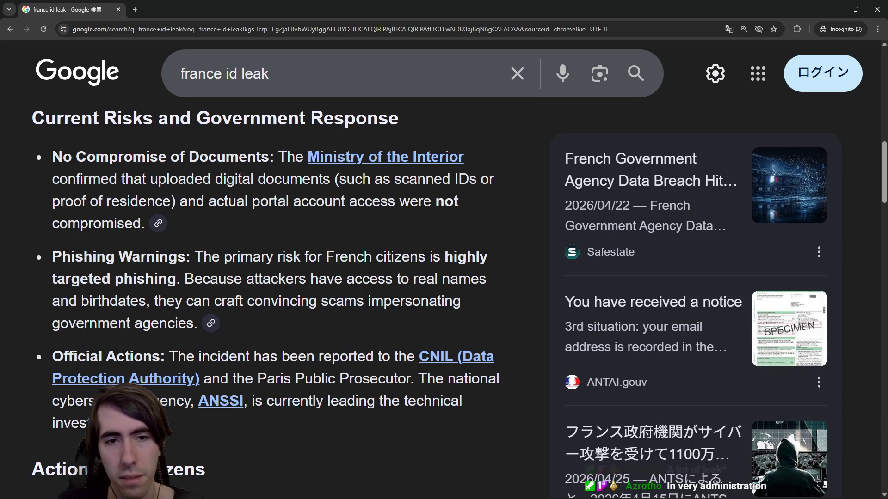
scroll(253, 250, "down", 1)
scroll(253, 250, "down", 3)
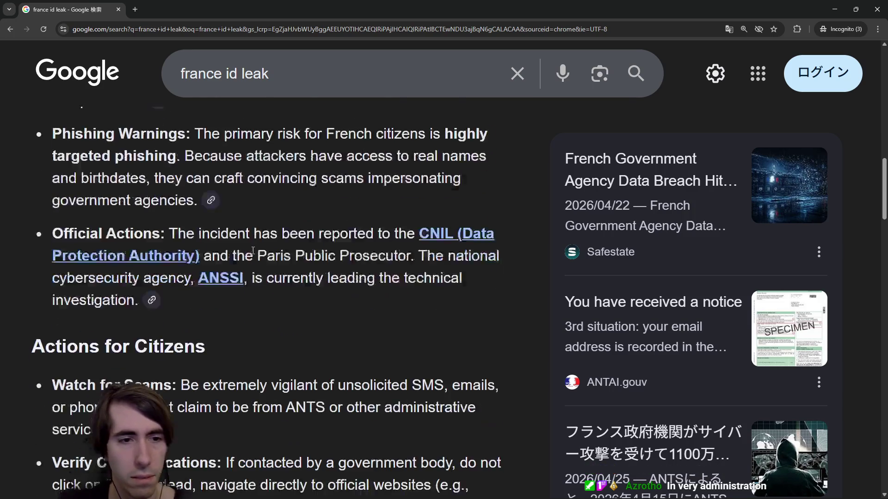
scroll(253, 253, "down", 4)
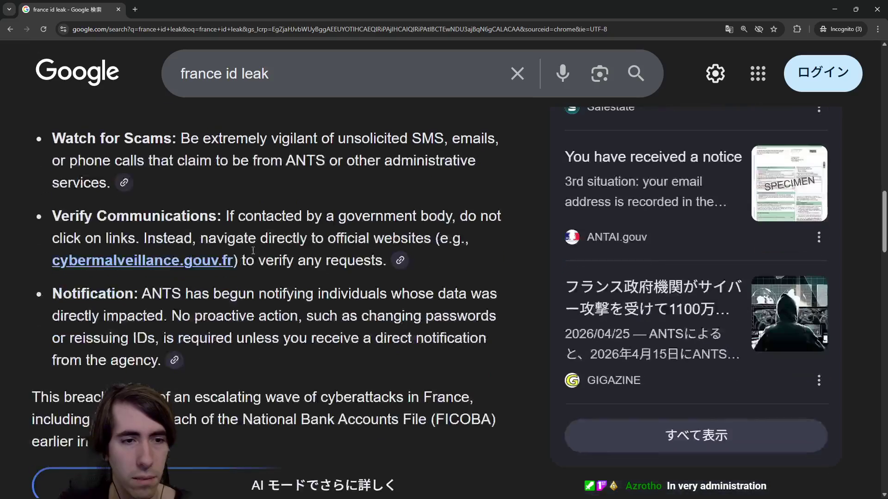
scroll(303, 246, "up", 4)
scroll(303, 246, "up", 4)
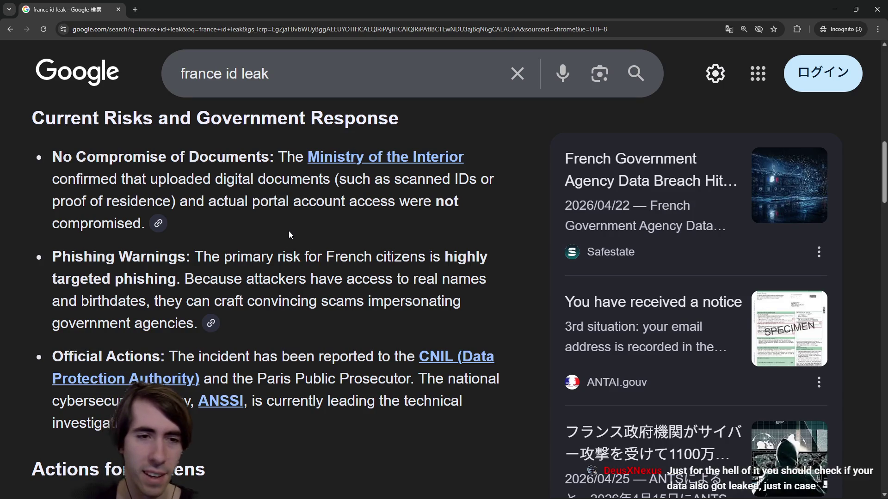
scroll(286, 231, "down", 12)
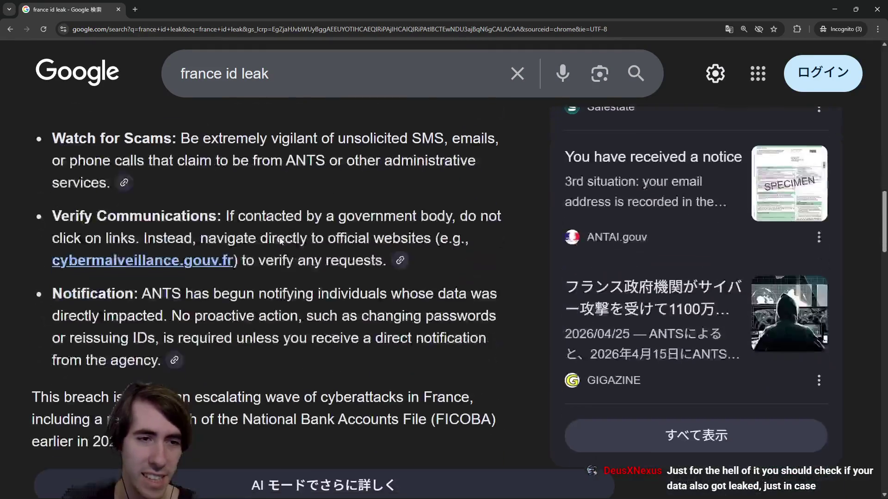
scroll(279, 238, "down", 6)
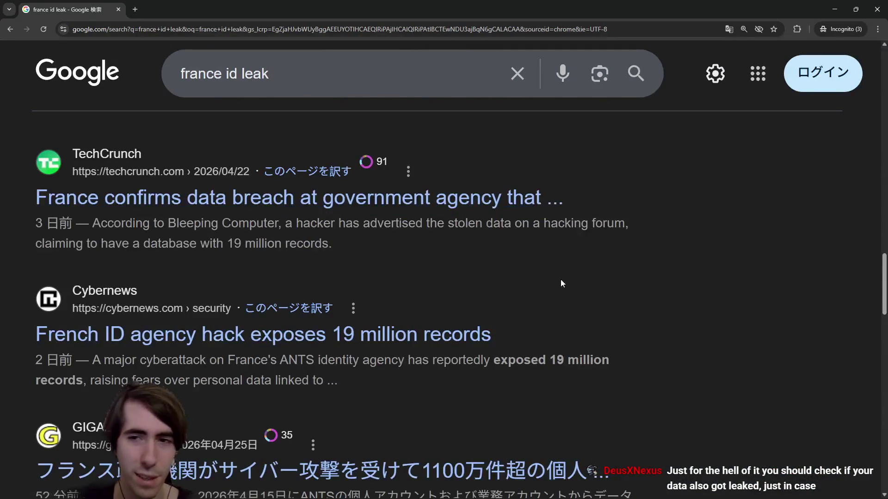
Step: Scroll the 'france id leak' results and open the Biometric Update ANTS hack article in a background tab
scroll(790, 354, "up", 15)
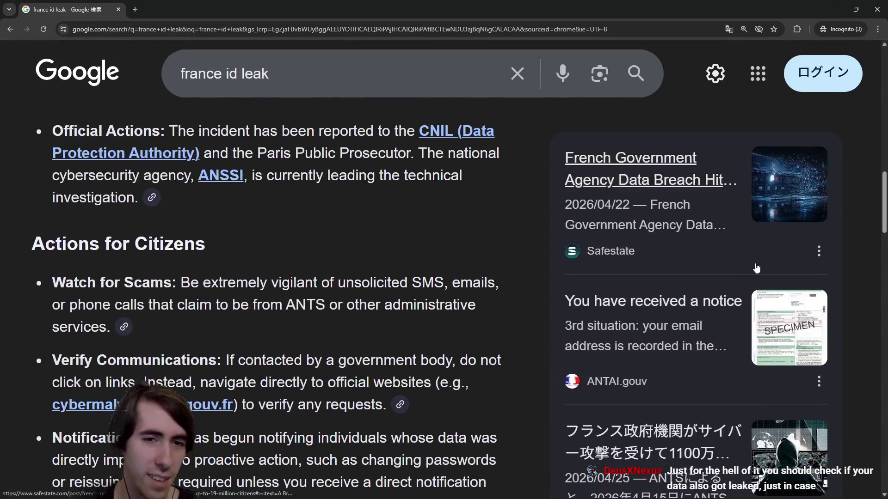
scroll(470, 225, "down", 3)
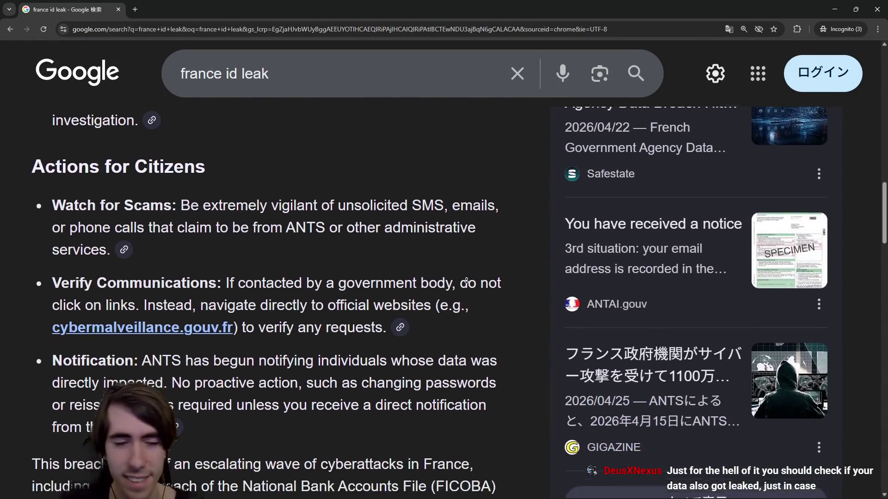
scroll(461, 300, "down", 9)
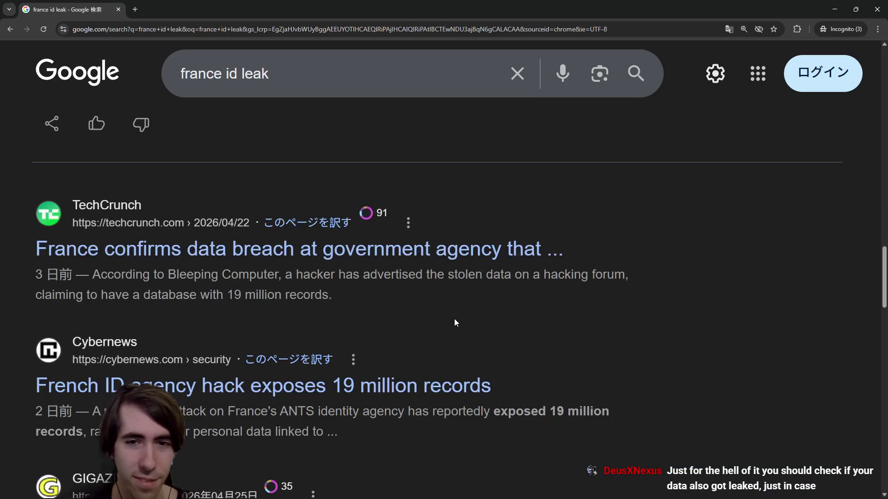
scroll(454, 320, "down", 2)
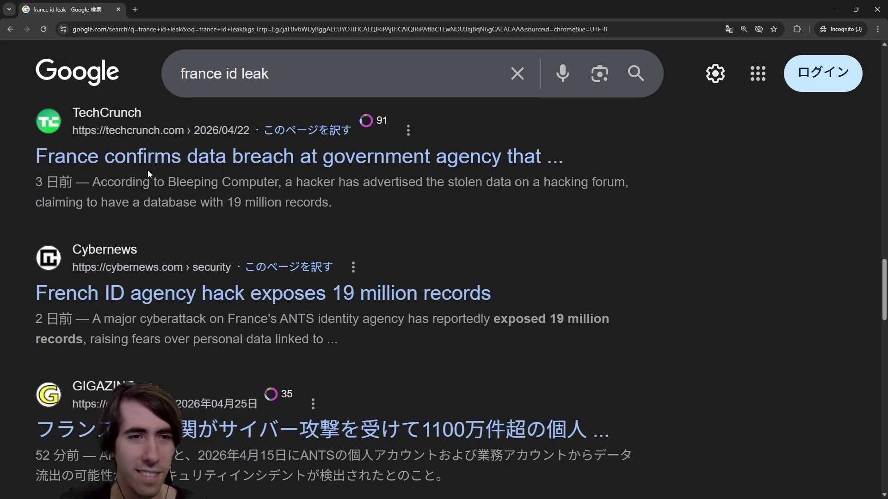
scroll(249, 275, "down", 5)
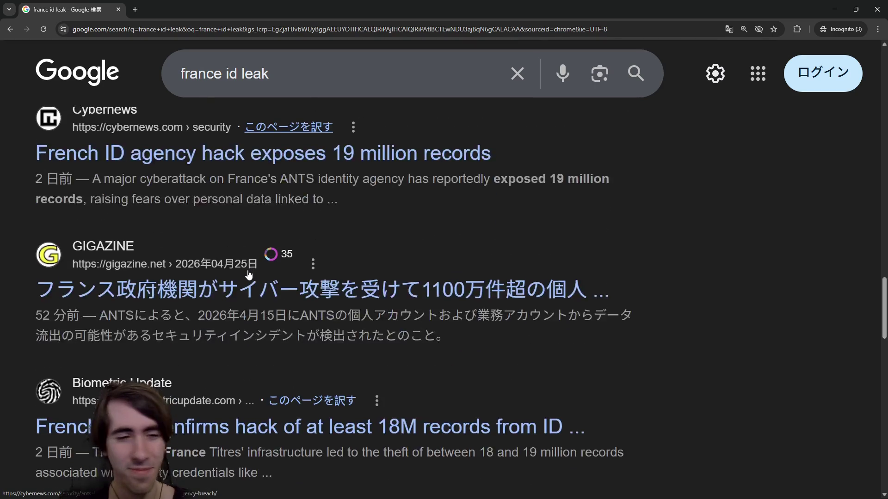
scroll(249, 275, "down", 2)
middle_click(185, 243)
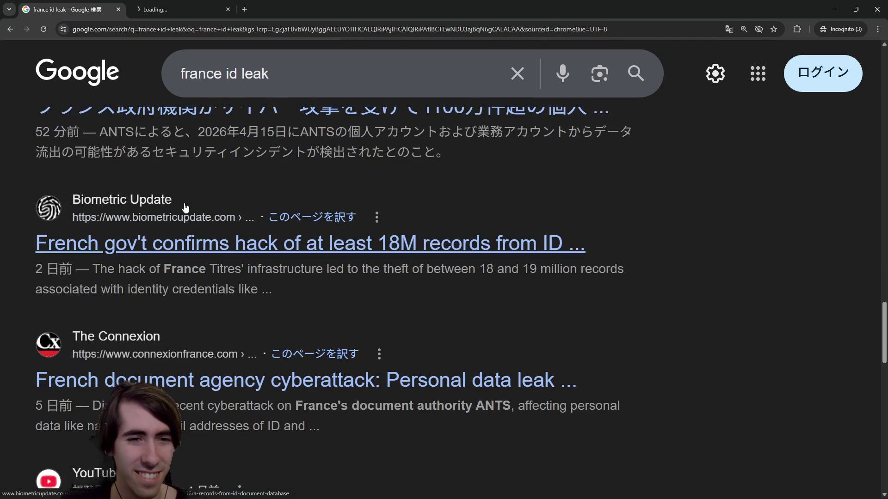
Step: Read the Biometric Update article on the ANTS leak
key("ctrl+Tab")
scroll(281, 279, "down", 2)
scroll(280, 280, "down", 9)
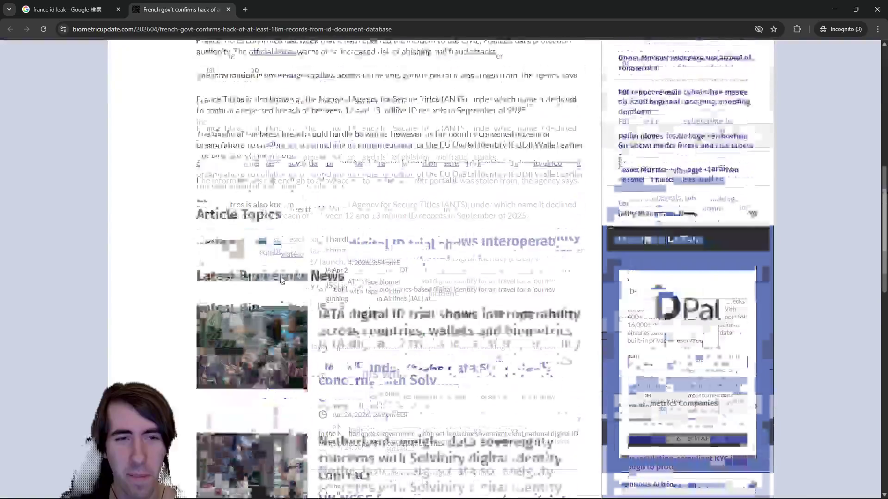
scroll(281, 279, "up", 7)
Step: Open and read The Connexion's ANTS leak article, then return to the 'france id leak' results
left_click(54, 4)
middle_click(201, 363)
scroll(201, 357, "down", 5)
scroll(200, 357, "up", 6)
left_click(271, 4)
scroll(349, 285, "down", 4)
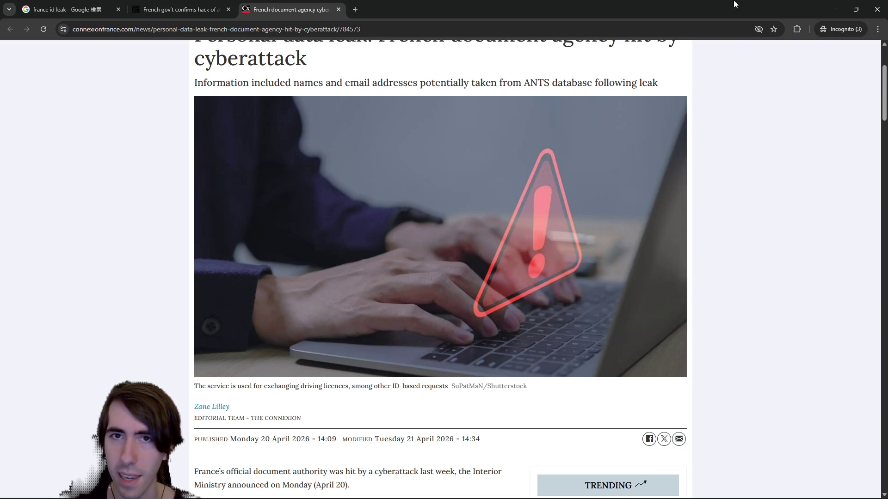
left_click(69, 9)
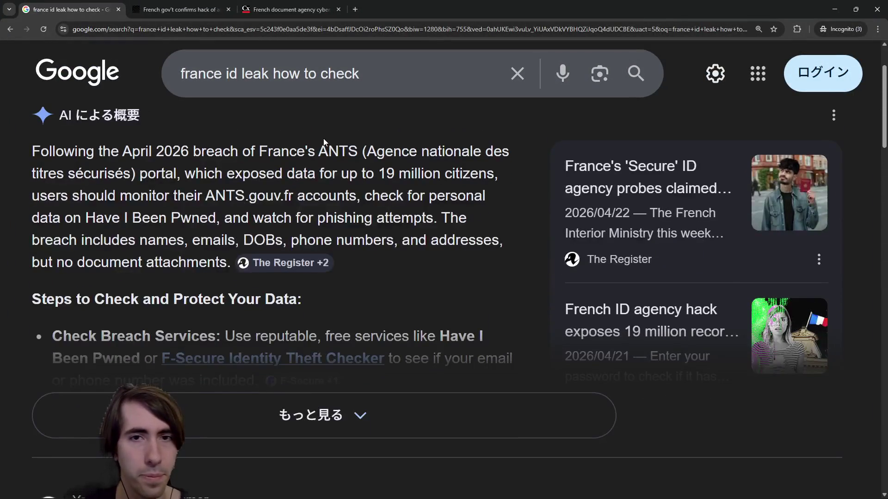
Step: Expand the AI overview on how to check for the France ID leak
left_click_drag(168, 167, 334, 174)
left_click(257, 414)
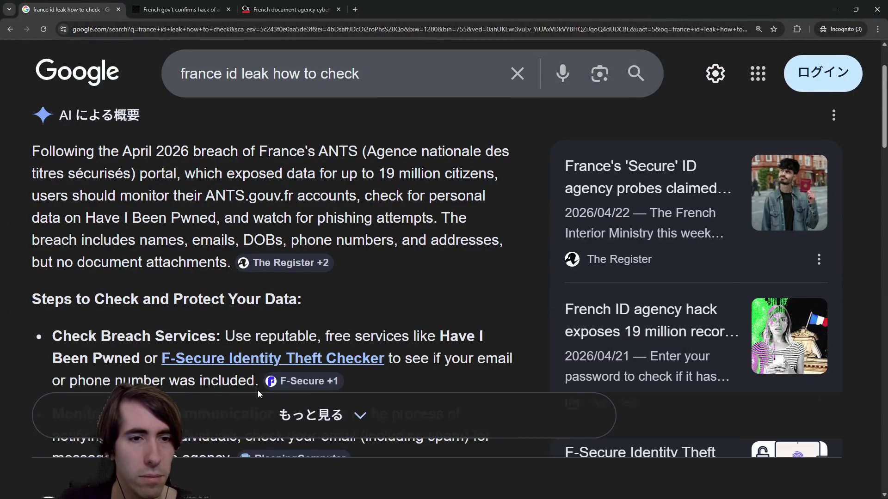
scroll(195, 372, "down", 1)
Step: View the F-Secure Identity Theft Checker in a new tab, then select 'Have I Been Pwned' in the results
middle_click(343, 310)
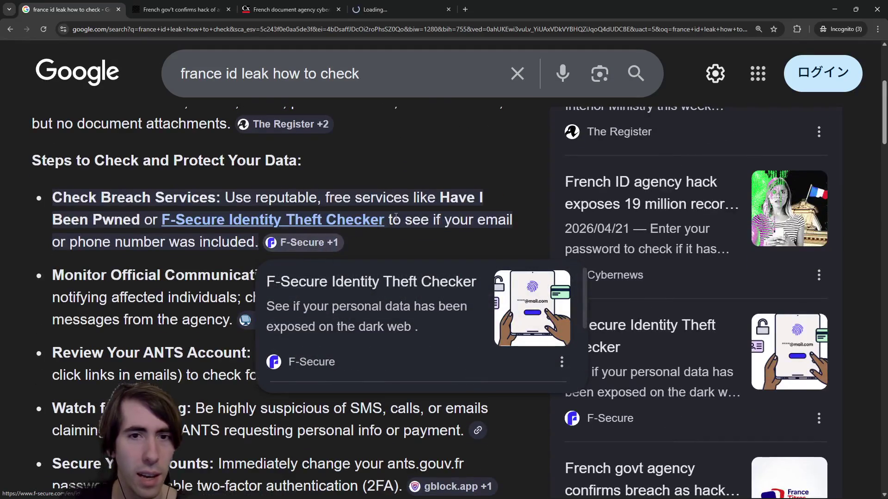
left_click(398, 15)
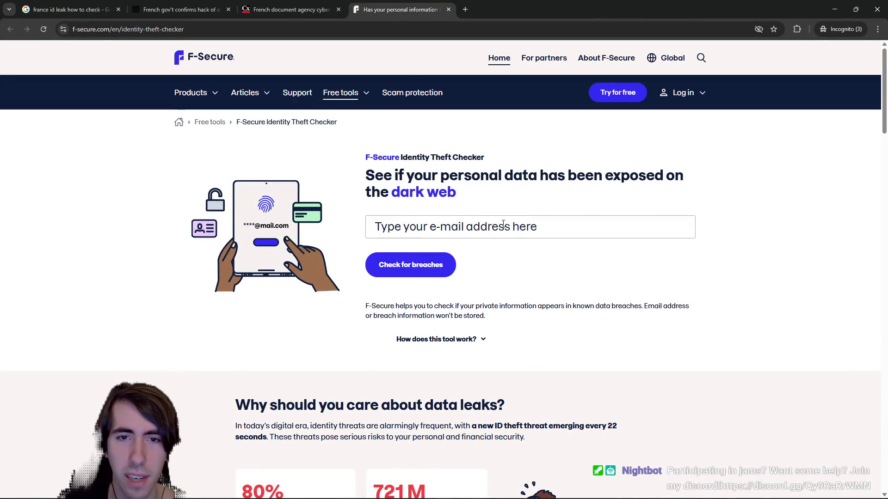
scroll(525, 258, "down", 10)
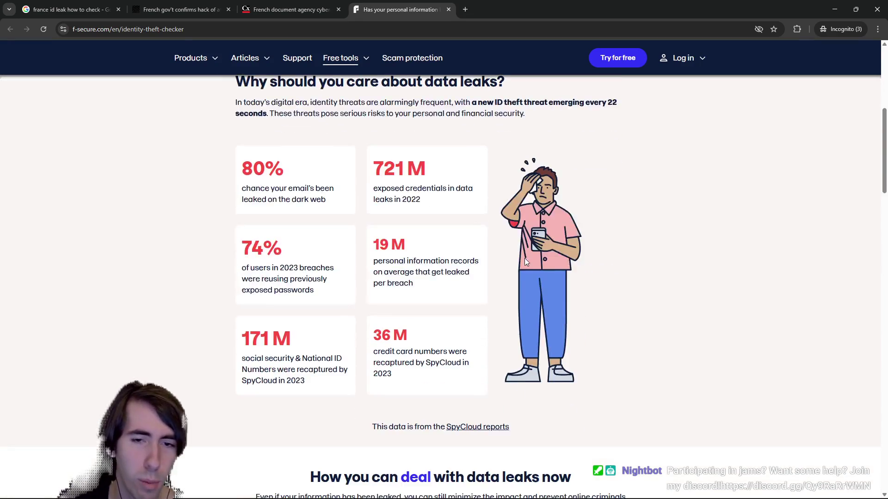
scroll(526, 262, "up", 10)
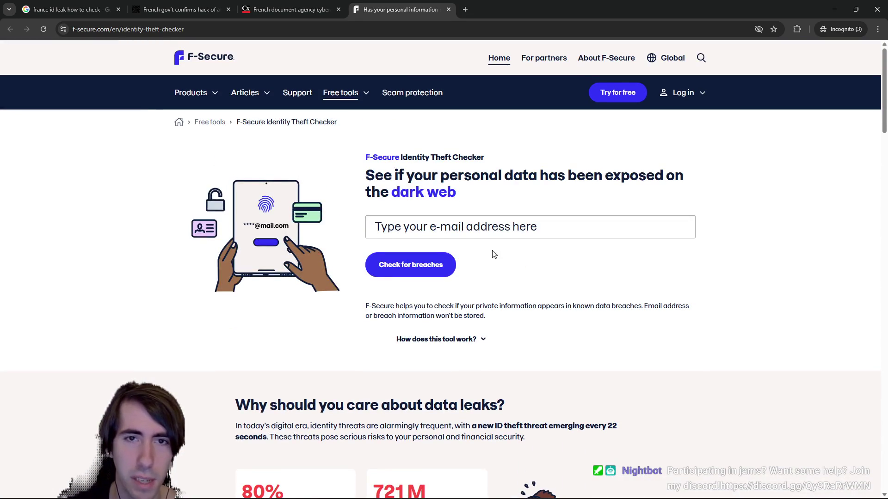
left_click(70, 9)
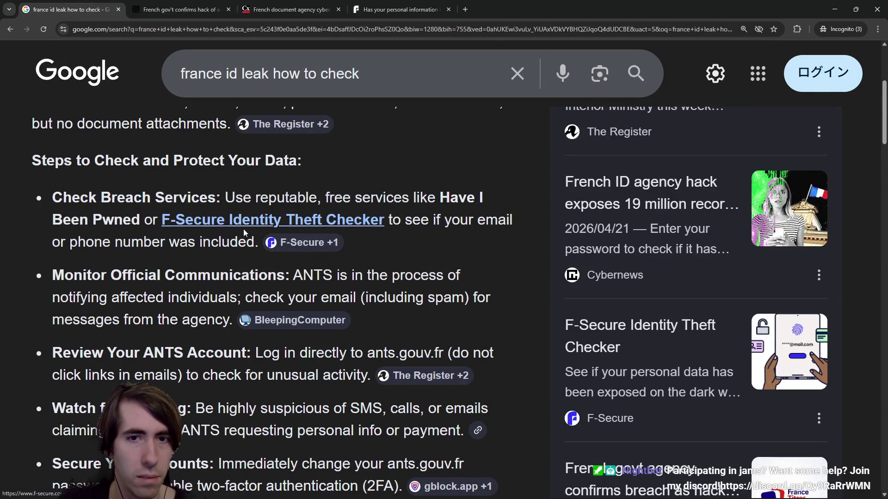
left_click_drag(440, 197, 138, 219)
Step: Search Google for 'Have I Been Pwned' and open the haveibeenpwned.com result
right_click(138, 219)
left_click(165, 252)
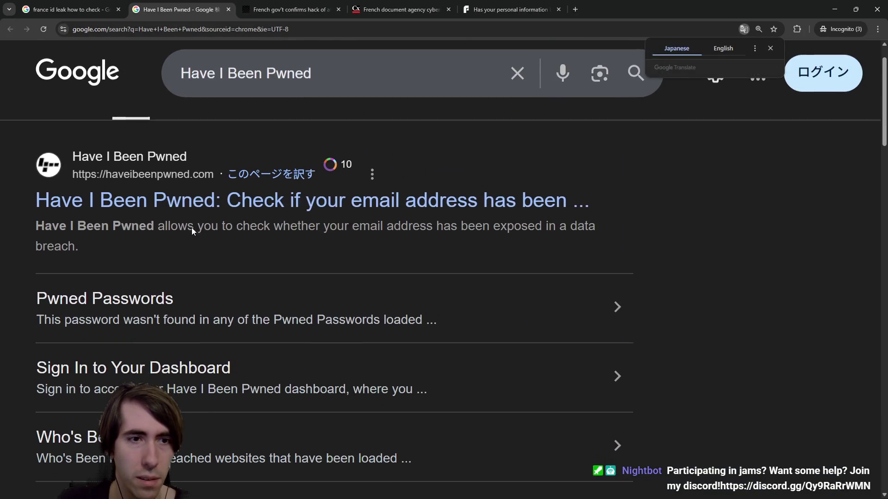
left_click(192, 201)
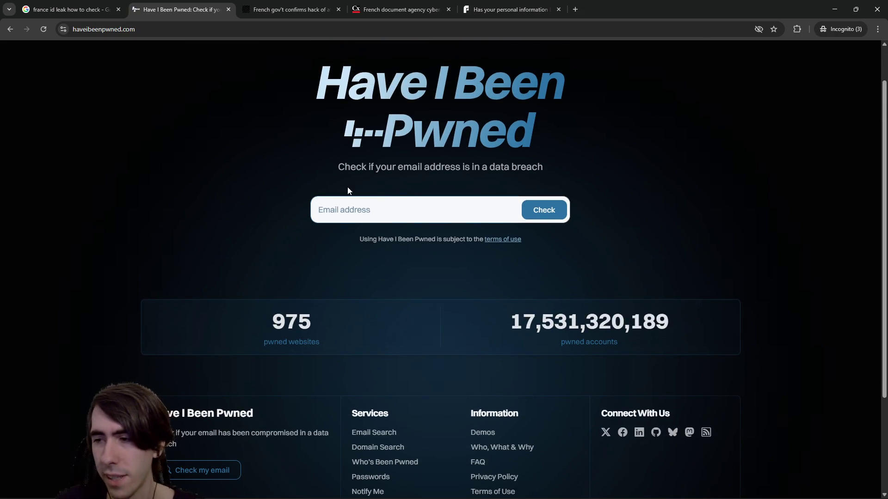
Step: Browse the remaining Have I Been Pwned search results, then return to haveibeenpwned.com
left_click(69, 10)
scroll(250, 261, "down", 1)
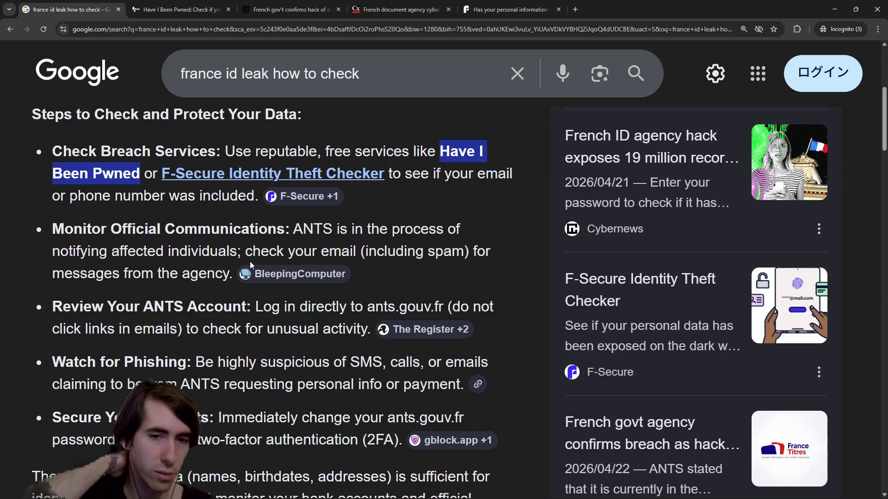
scroll(250, 262, "down", 10)
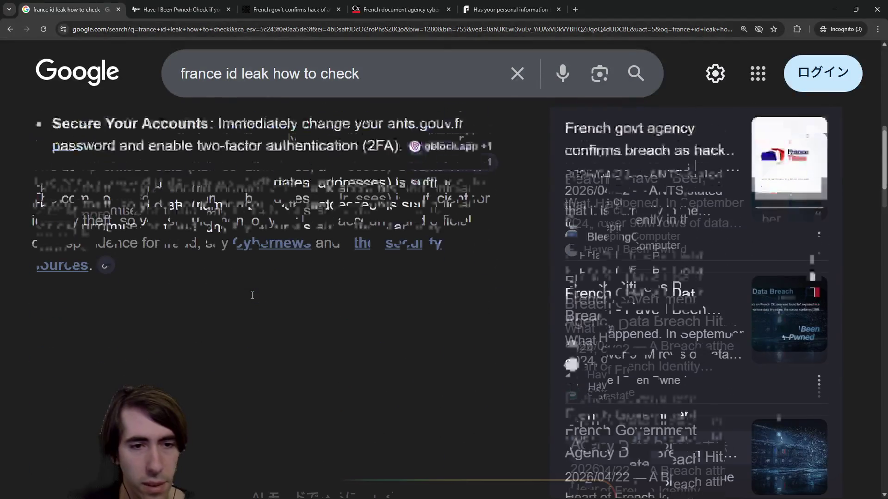
scroll(252, 295, "down", 5)
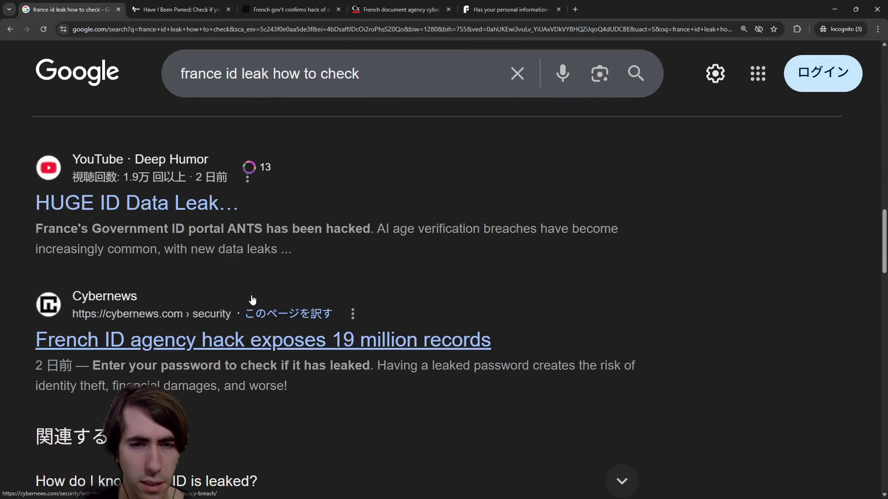
scroll(264, 316, "down", 2)
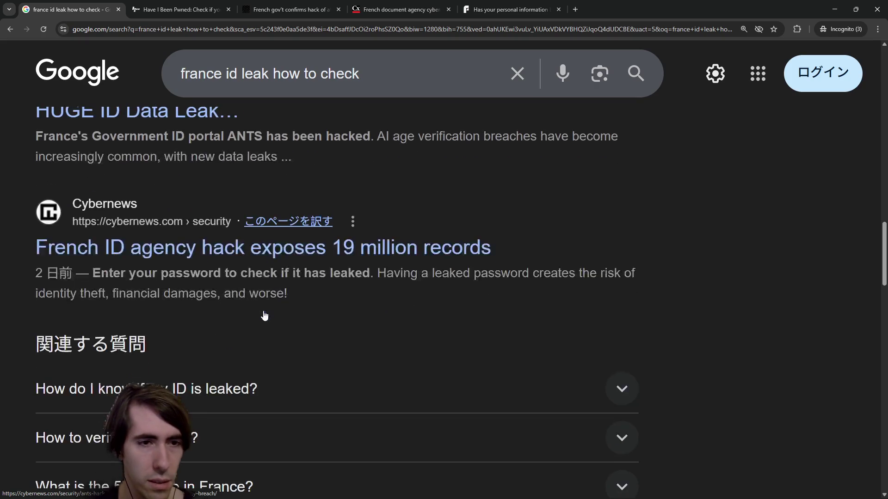
left_click(198, 3)
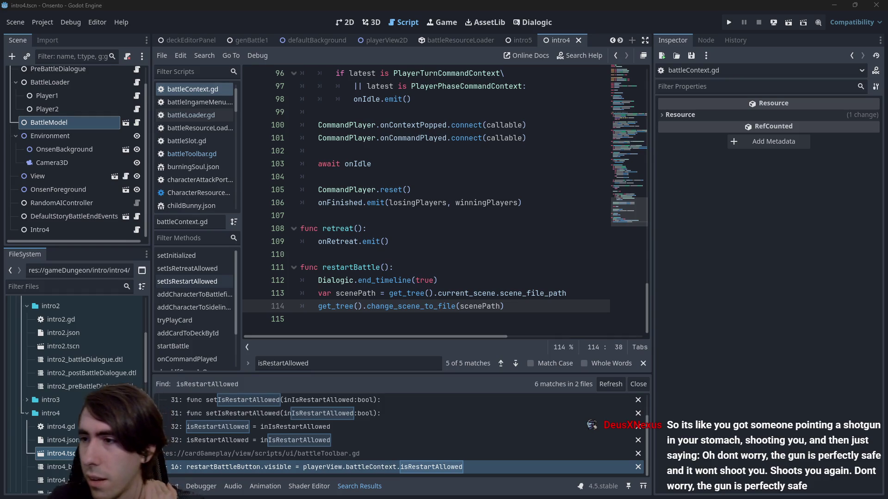
Step: Review the checked email's Data Breaches verdict on Have I Been Pwned, alternating with the Godot editor
key("alt+Tab")
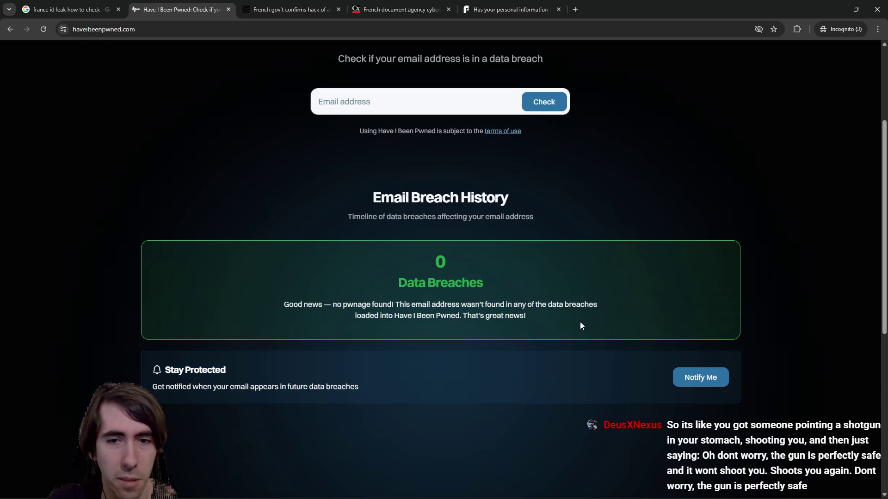
key("alt+Tab")
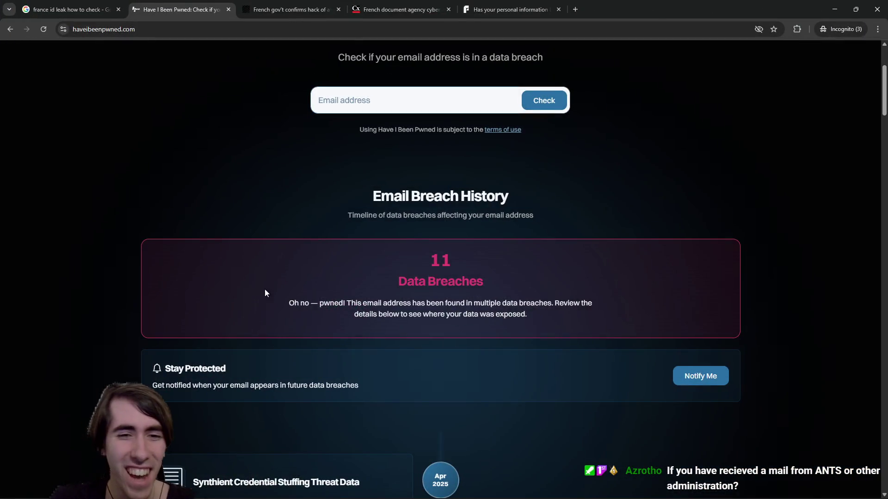
left_click_drag(264, 289, 590, 312)
left_click(602, 310)
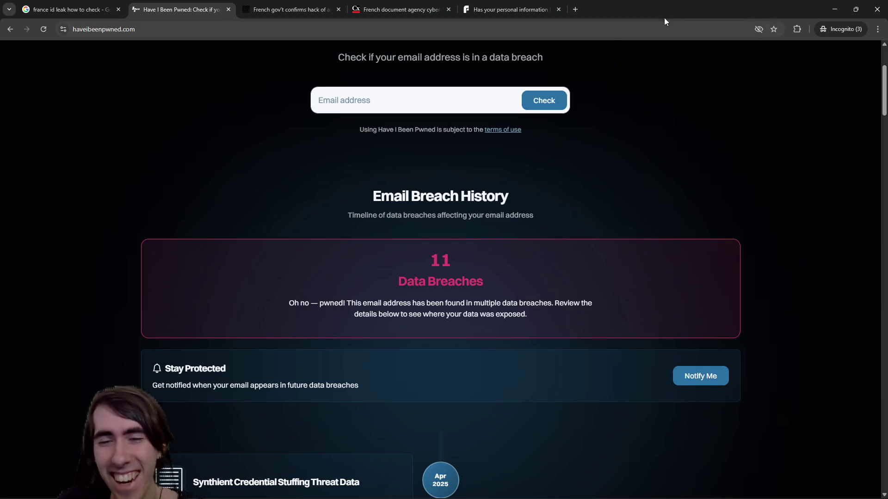
key("alt+Tab")
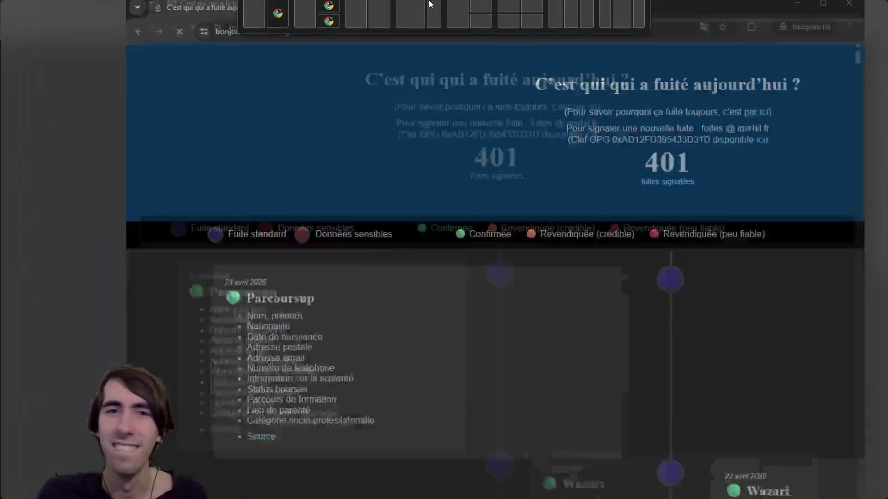
scroll(465, 107, "down", 1)
scroll(465, 107, "up", 1)
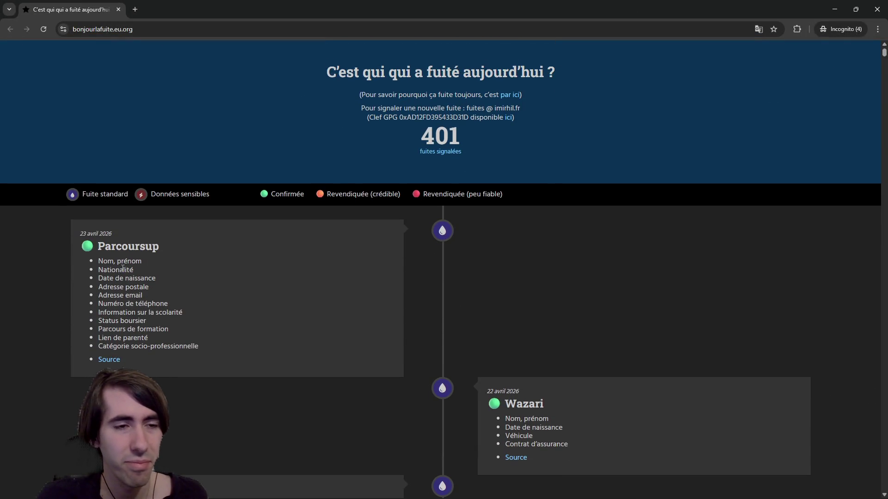
scroll(118, 262, "down", 1)
mouse_move(120, 193)
left_mouse_down()
mouse_move(196, 255)
mouse_move(234, 312)
mouse_move(232, 299)
mouse_move(88, 211)
left_mouse_up()
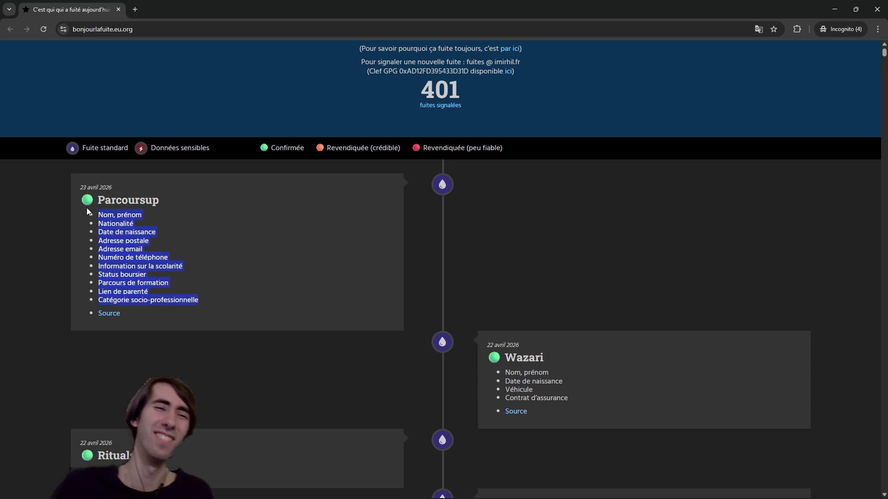
left_click(177, 207)
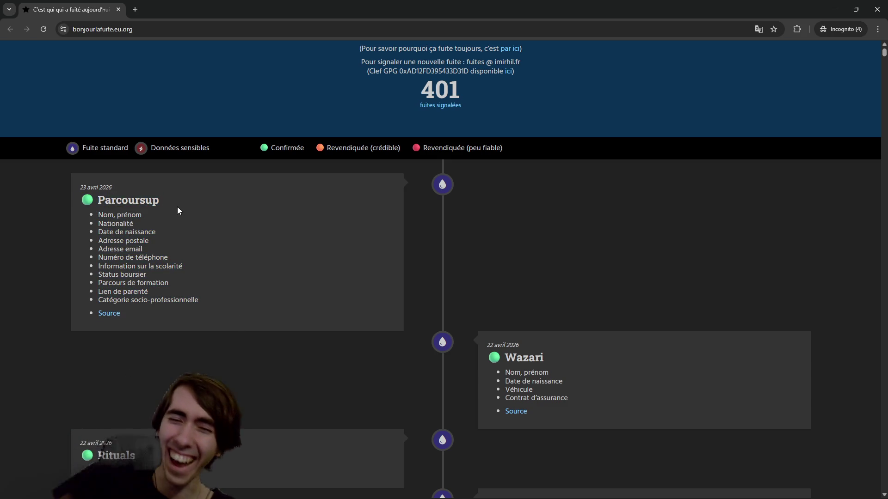
mouse_move(232, 218)
left_mouse_down()
mouse_move(489, 340)
mouse_move(578, 396)
left_mouse_up()
left_click(581, 402)
scroll(76, 342, "down", 2)
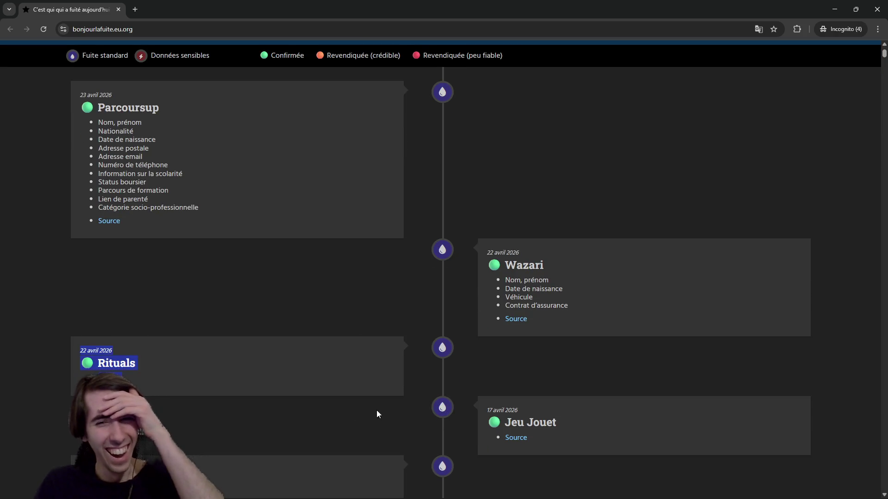
scroll(376, 410, "down", 3)
scroll(301, 235, "down", 2)
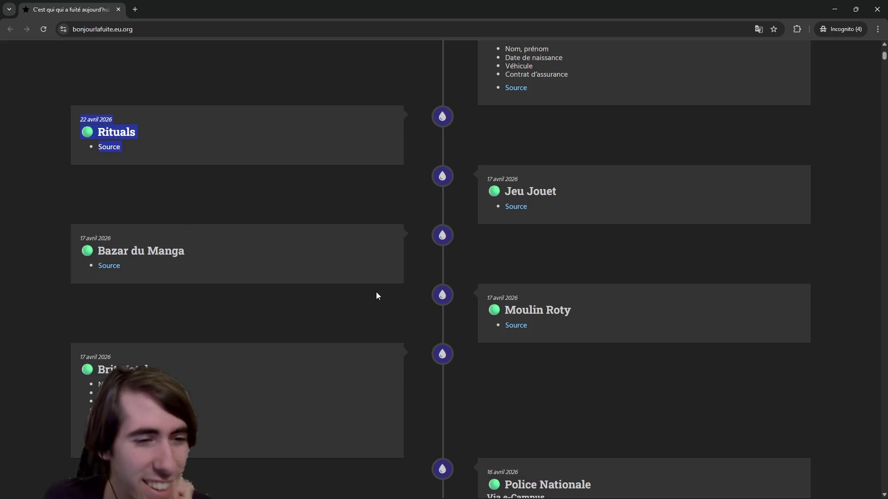
scroll(322, 290, "up", 5)
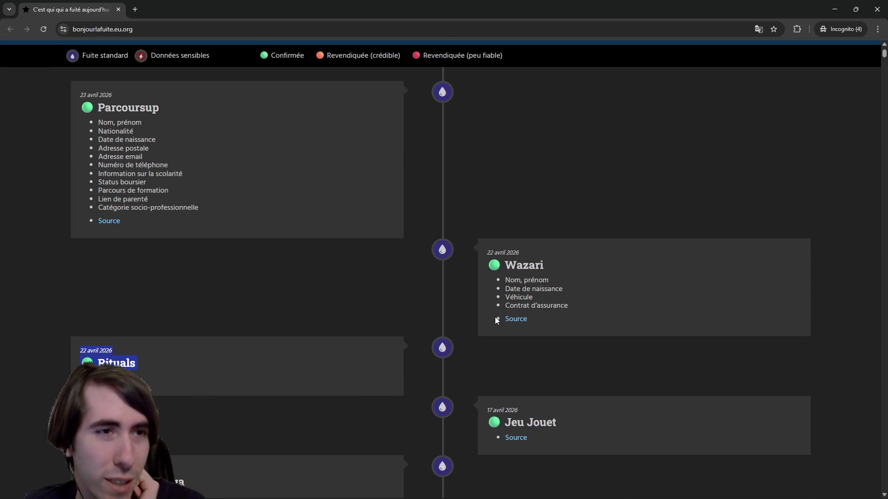
scroll(494, 314, "down", 5)
scroll(494, 314, "down", 7)
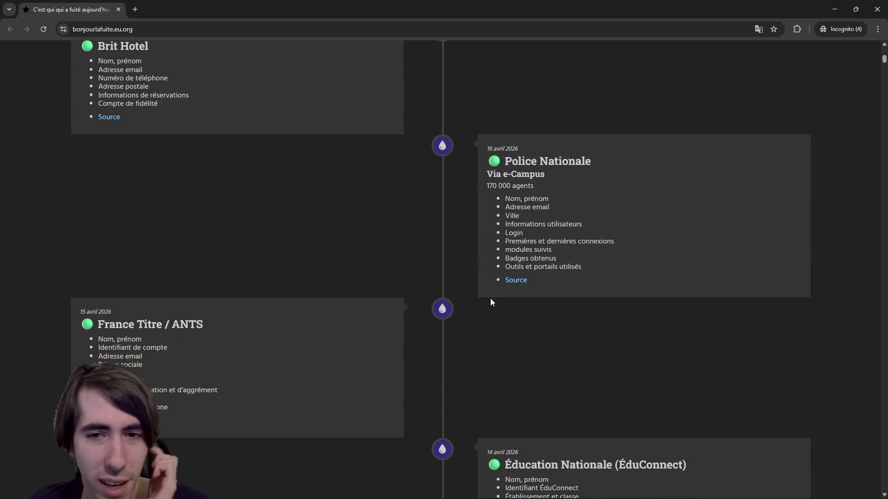
left_click_drag(488, 156, 588, 198)
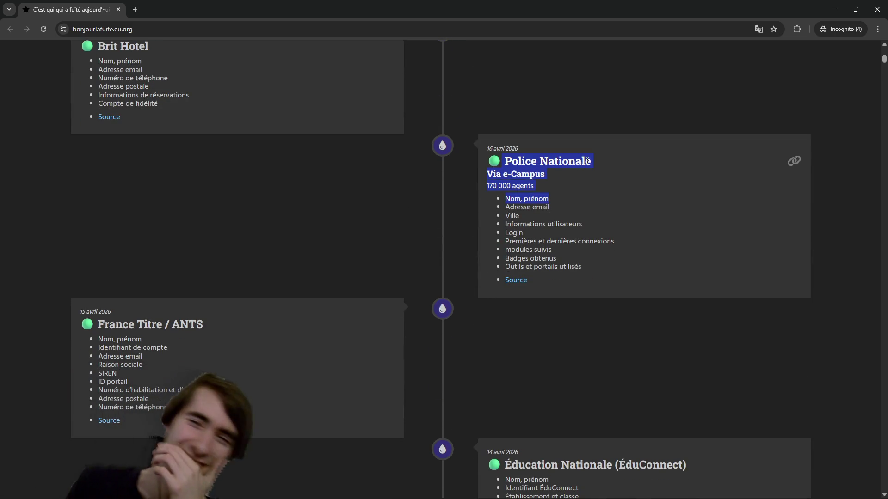
left_click(575, 181)
scroll(244, 319, "down", 2)
left_click_drag(90, 227, 170, 270)
left_click(171, 271)
scroll(171, 272, "down", 5)
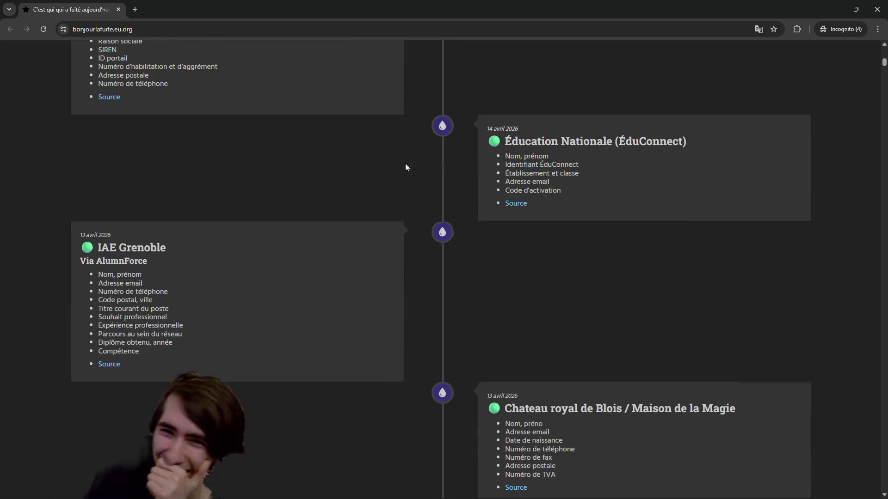
left_click_drag(406, 168, 621, 223)
left_click(633, 197)
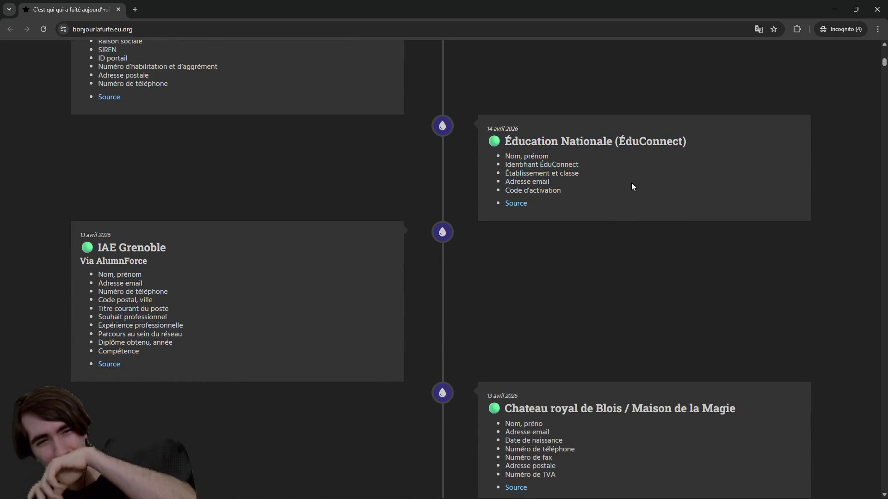
scroll(645, 179, "down", 4)
scroll(465, 213, "down", 2)
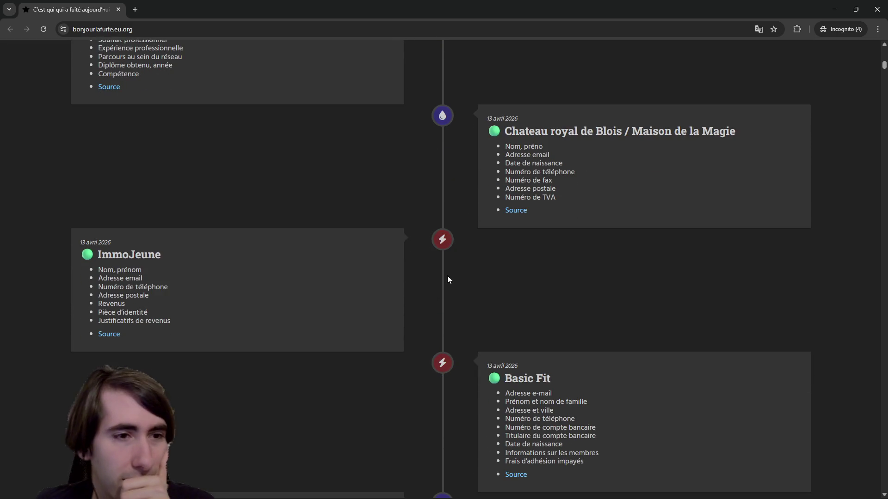
scroll(448, 276, "up", 15)
scroll(451, 249, "up", 10)
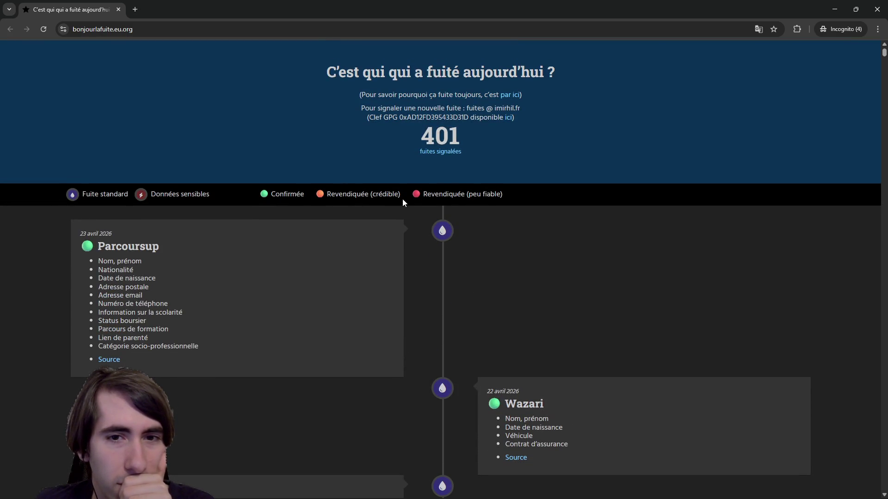
Step: Browse the bonjourlafuite.eu.org leak timeline from the Données sensibles legend, then back to the top
left_click_drag(82, 194, 214, 199)
scroll(252, 303, "down", 20)
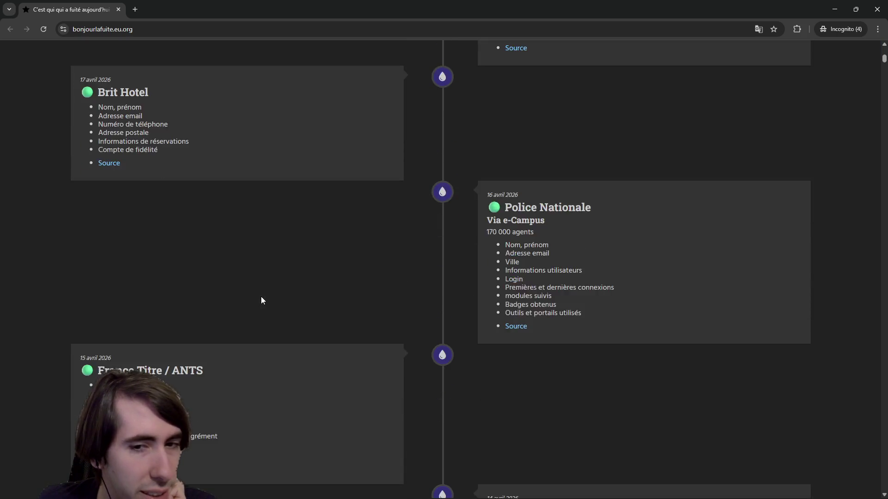
scroll(254, 303, "down", 4)
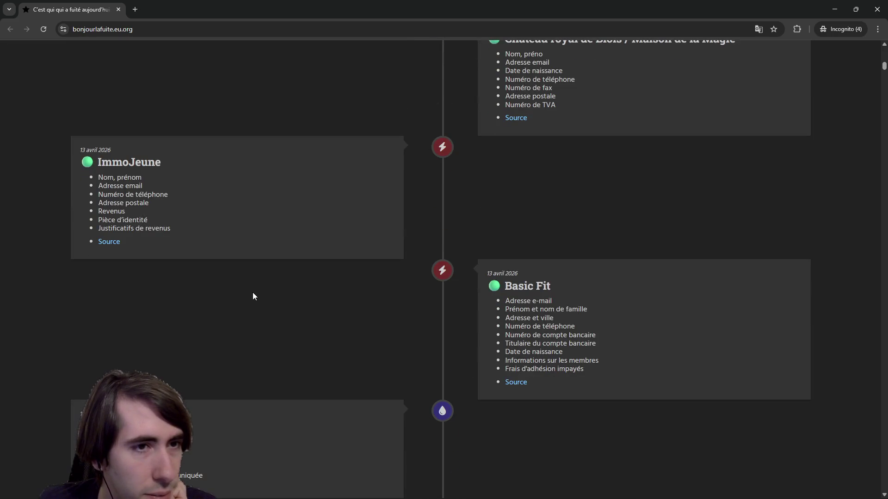
scroll(217, 262, "down", 5)
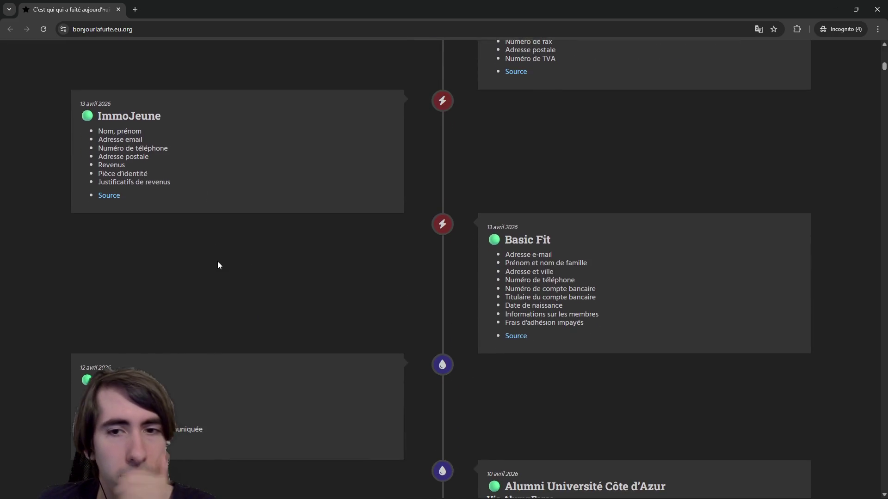
scroll(270, 242, "up", 4)
scroll(507, 270, "down", 6)
scroll(507, 270, "down", 18)
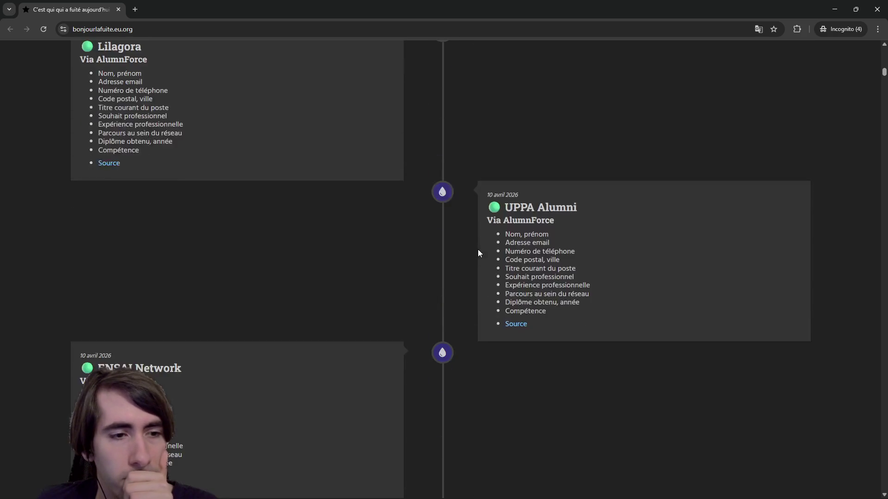
scroll(515, 252, "down", 5)
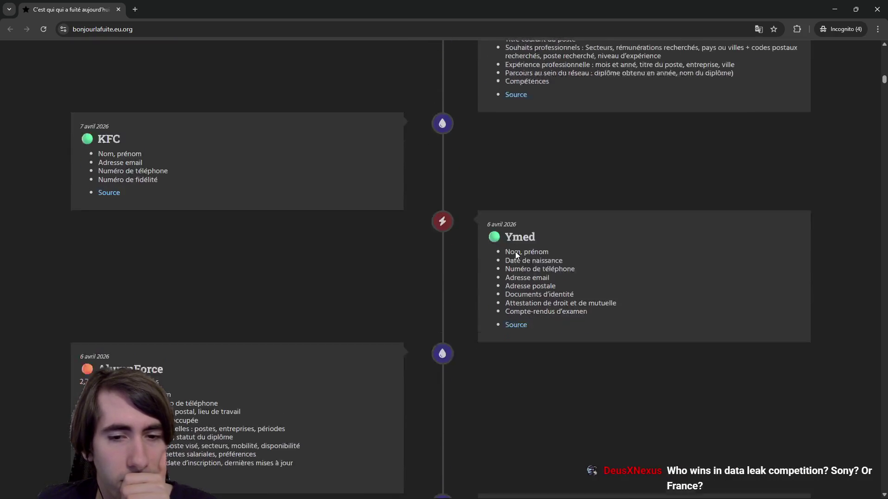
scroll(515, 253, "down", 11)
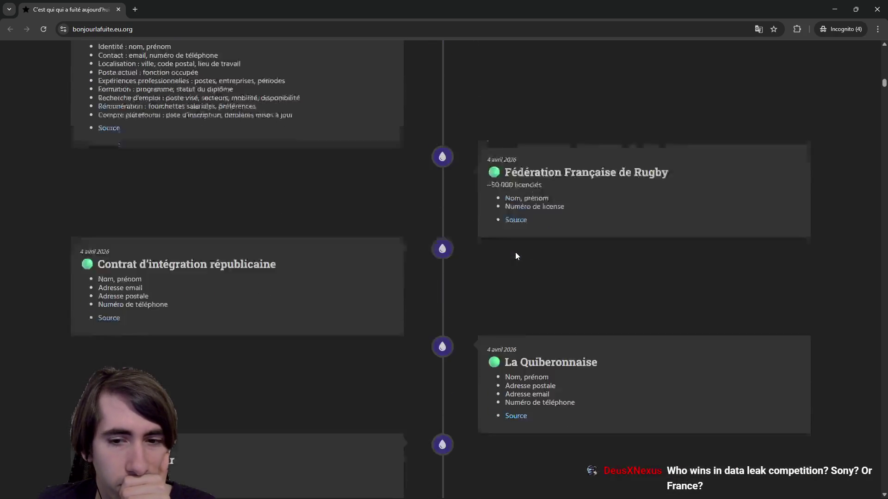
scroll(515, 252, "down", 11)
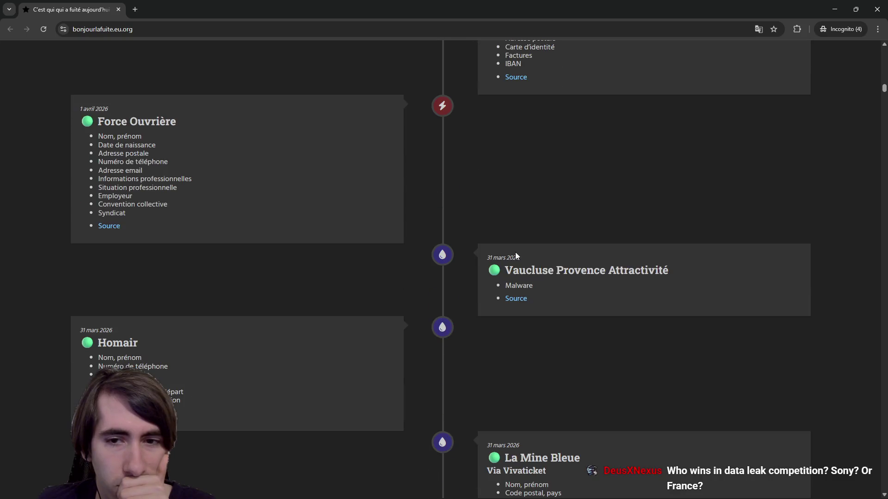
key("Home")
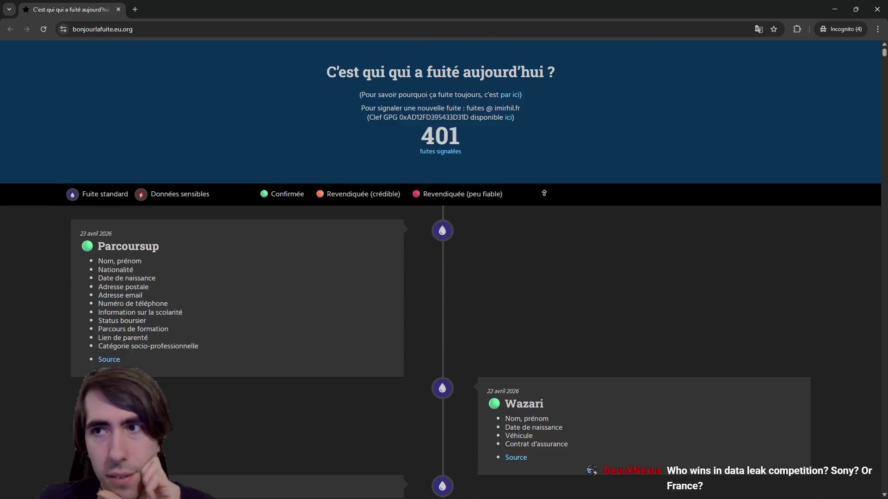
scroll(569, 233, "down", 2)
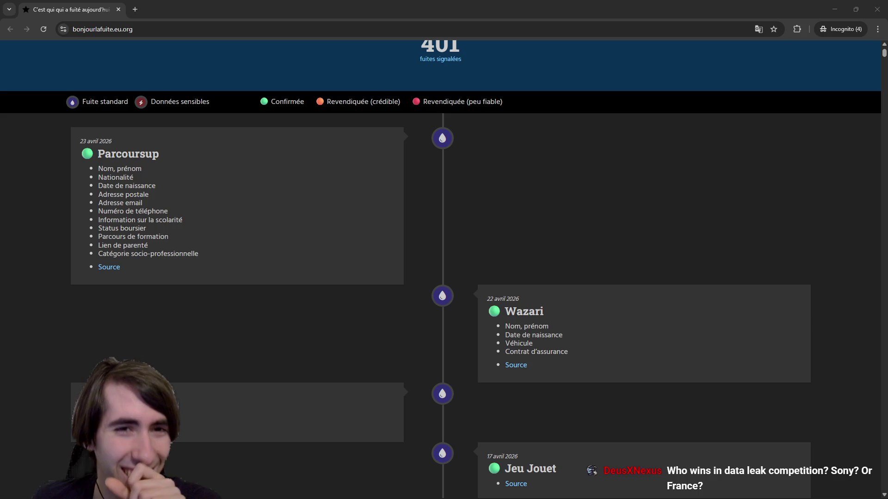
scroll(508, 389, "up", 2)
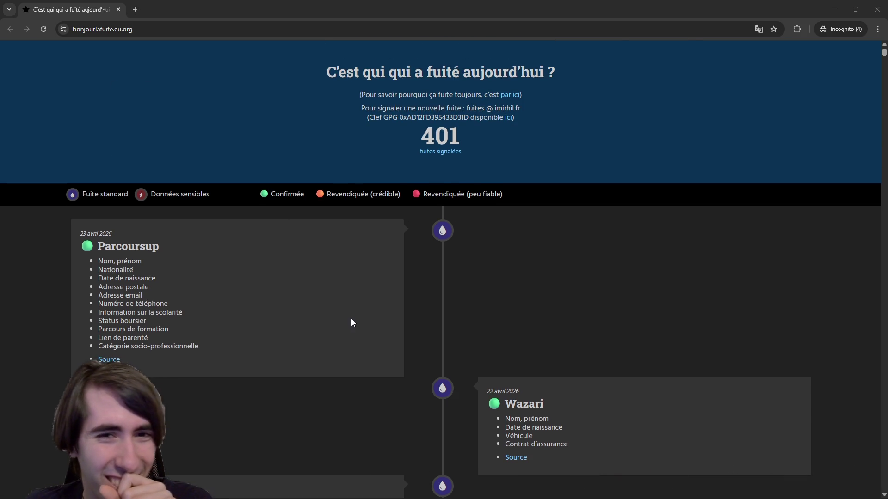
scroll(351, 318, "down", 2)
scroll(349, 317, "up", 1)
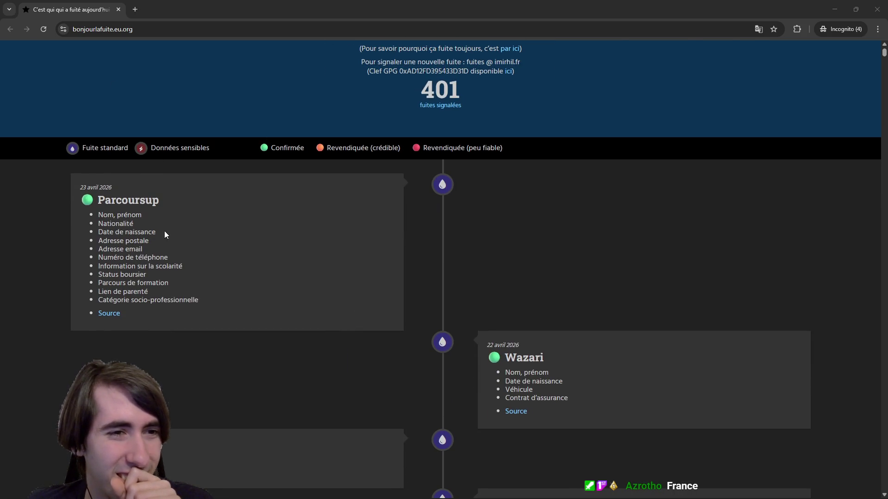
Step: Open the Parcoursup leak's source in a new tab, staying on the timeline
double_click(128, 199)
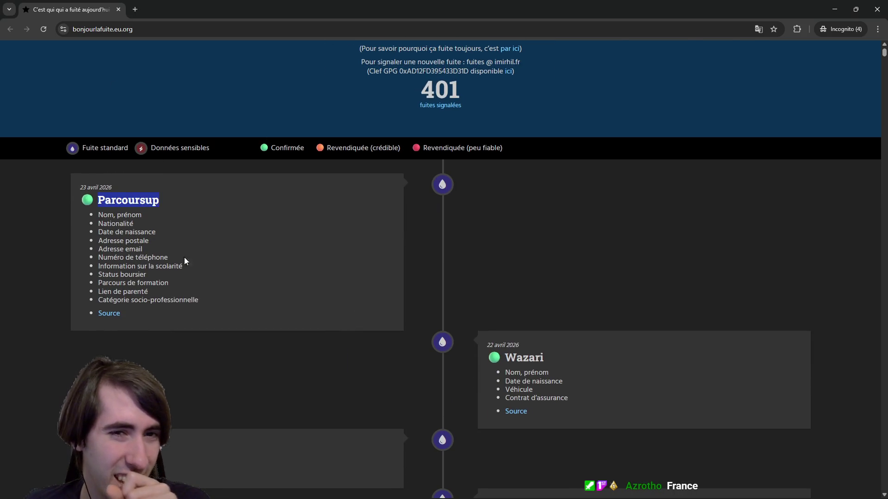
left_click(99, 318)
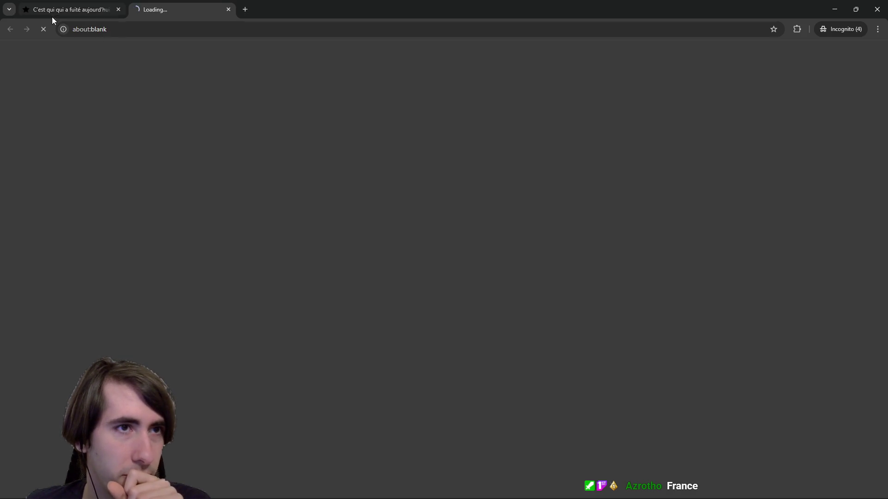
left_click(52, 13)
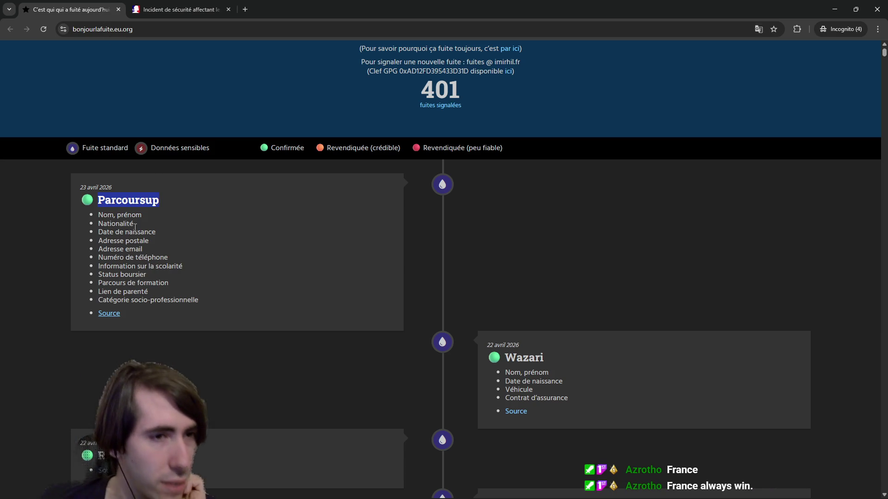
left_click_drag(98, 249, 157, 250)
Step: Read the ministry's Parcoursup security incident notice, then go back to the leak timeline
key("ctrl+Tab")
scroll(252, 230, "down", 1)
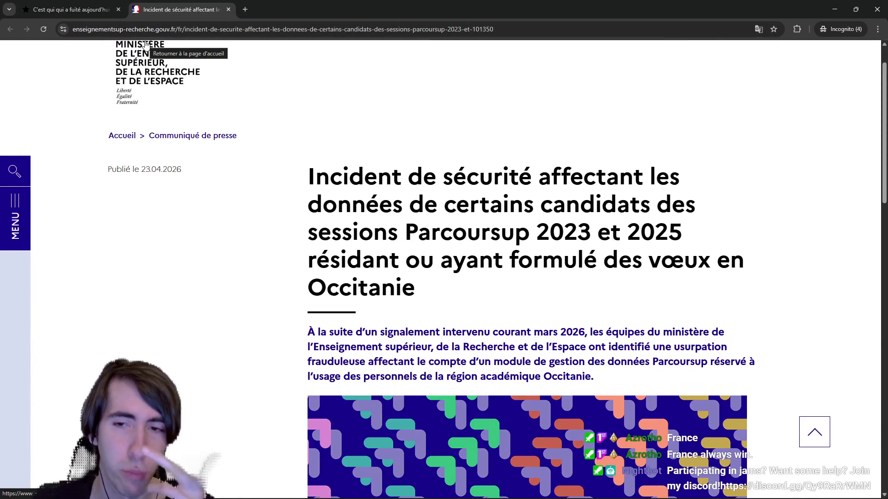
left_click_drag(403, 177, 564, 206)
left_click(565, 206)
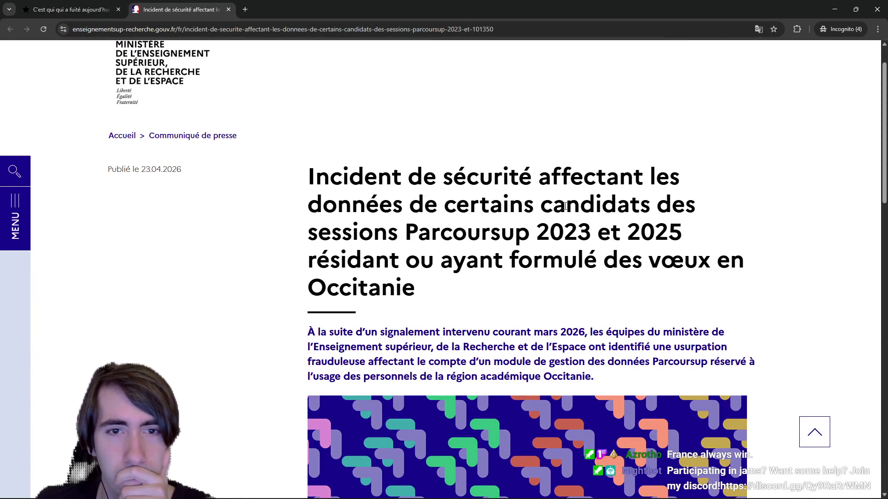
scroll(421, 314, "down", 4)
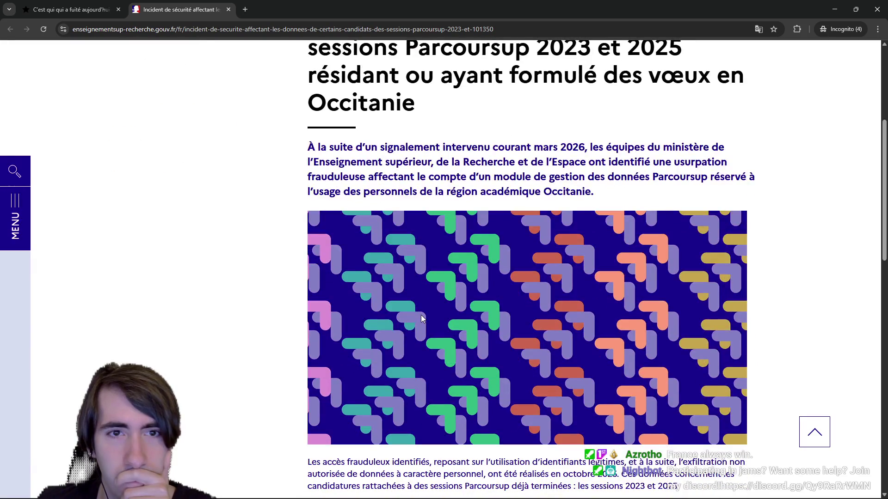
scroll(421, 314, "down", 2)
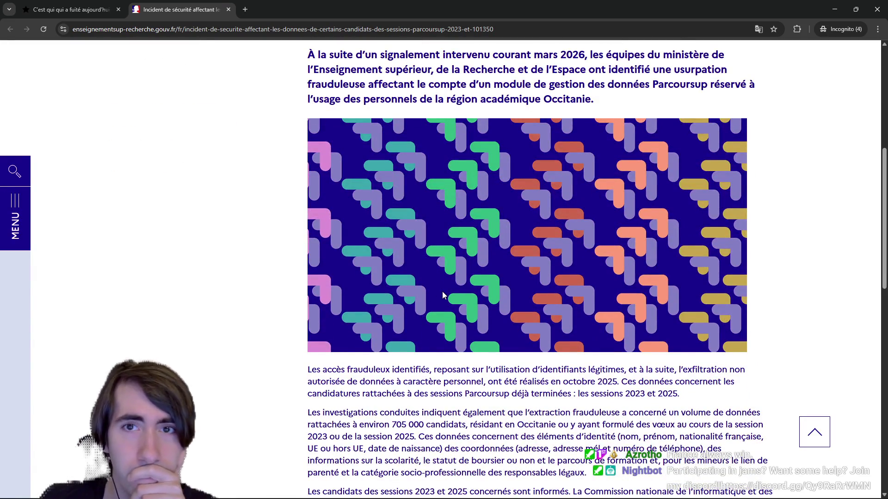
left_click_drag(438, 84, 588, 86)
left_click(588, 86)
scroll(477, 333, "down", 9)
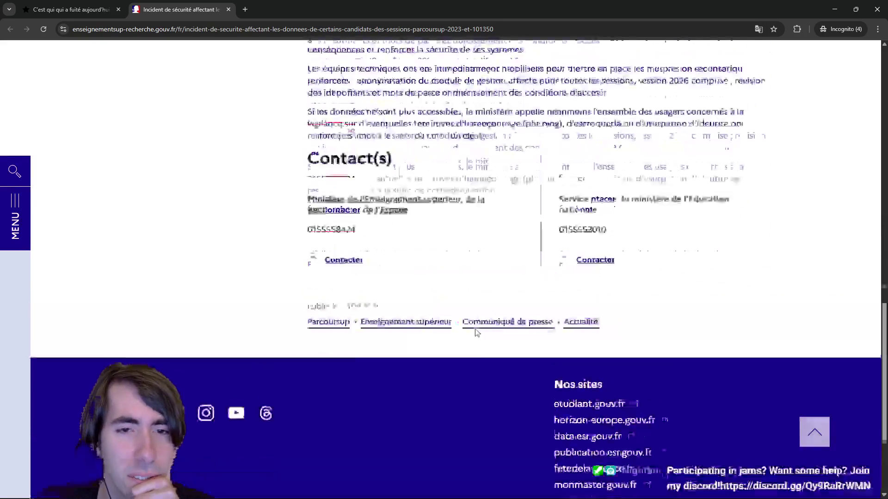
scroll(477, 333, "up", 4)
left_click(70, 10)
scroll(273, 342, "down", 20)
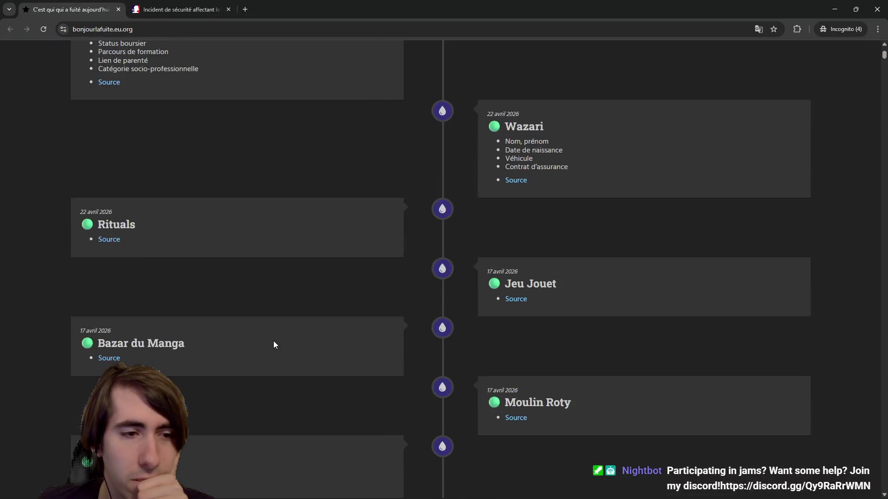
scroll(436, 298, "down", 20)
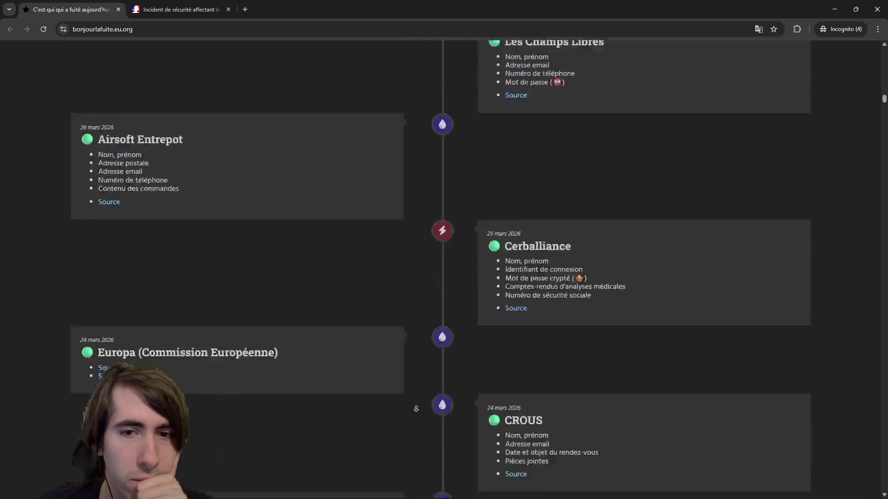
scroll(389, 326, "down", 10)
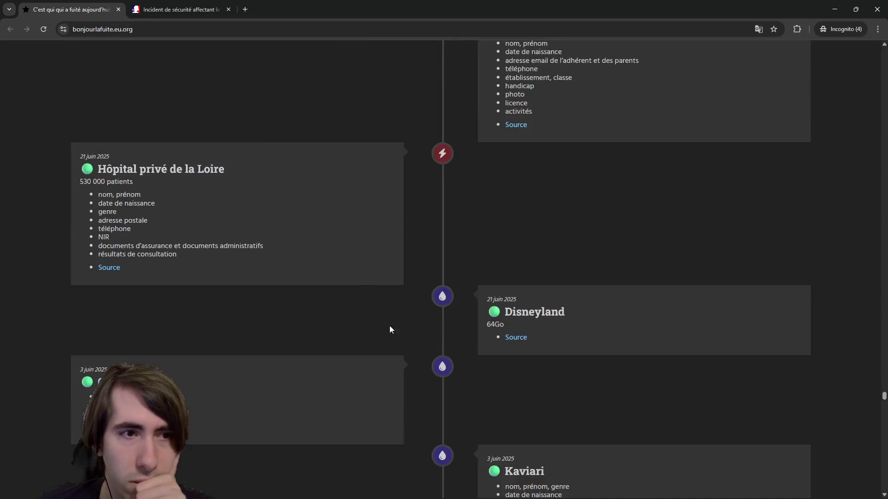
left_click_drag(160, 166, 267, 171)
scroll(607, 358, "down", 3)
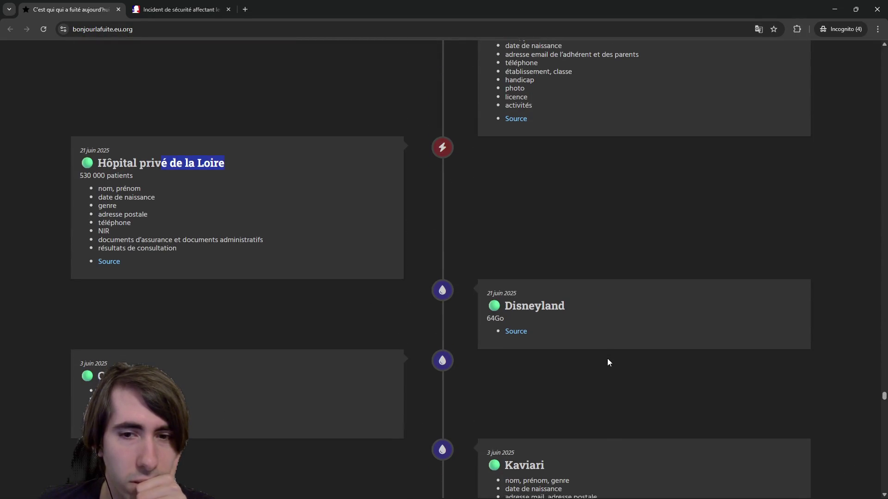
double_click(537, 170)
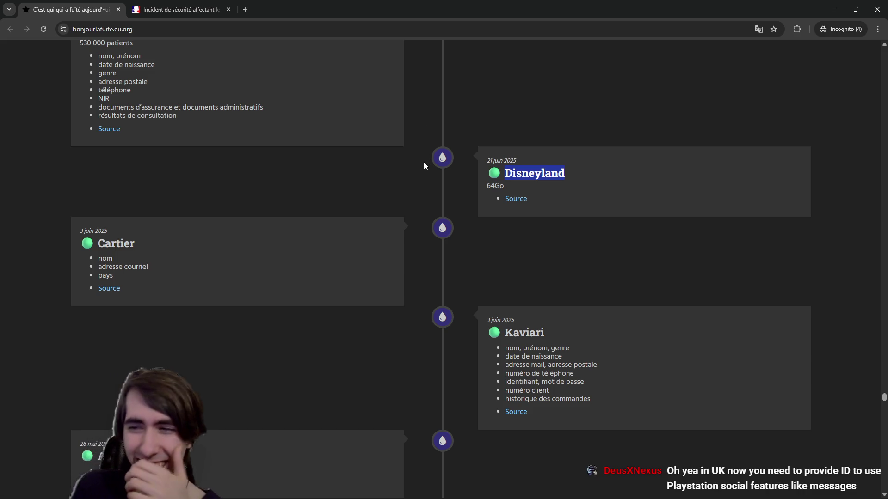
scroll(466, 198, "up", 6)
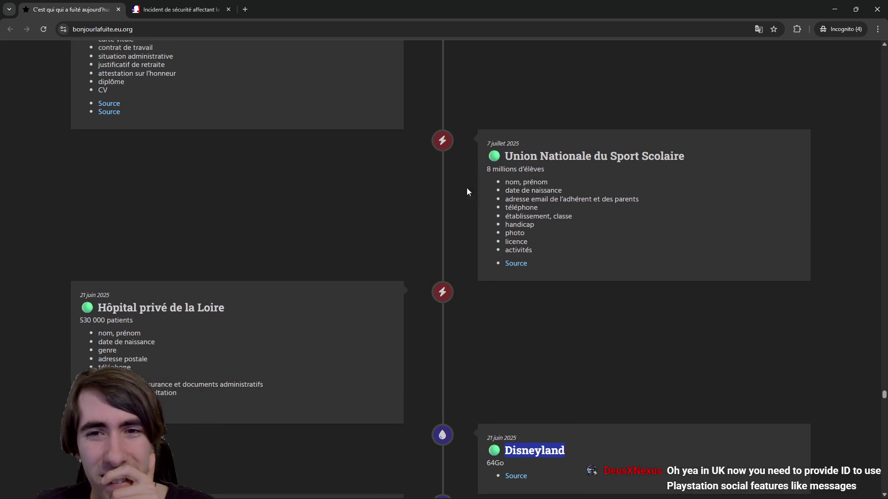
scroll(443, 256, "up", 7)
scroll(443, 256, "up", 2)
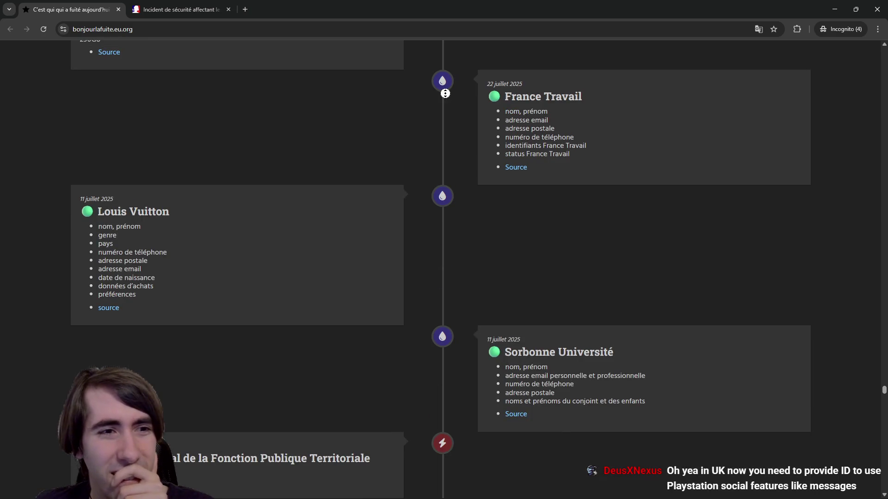
scroll(445, 93, "up", 4)
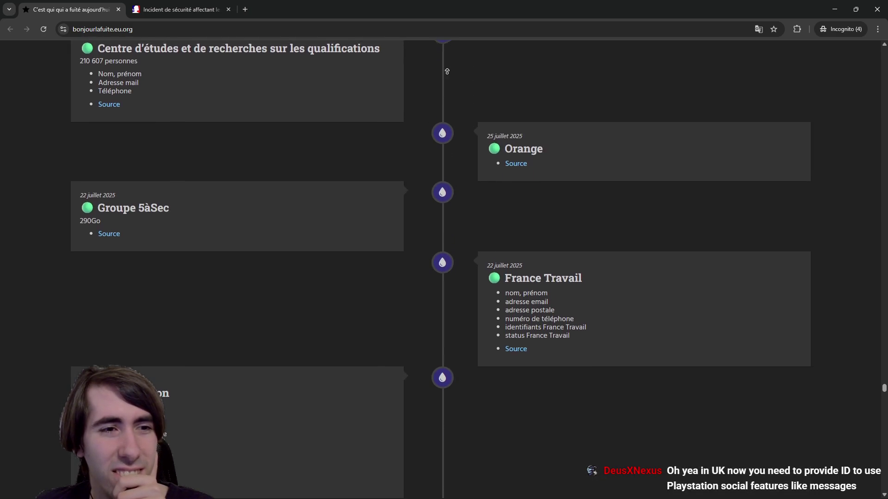
scroll(446, 71, "down", 20)
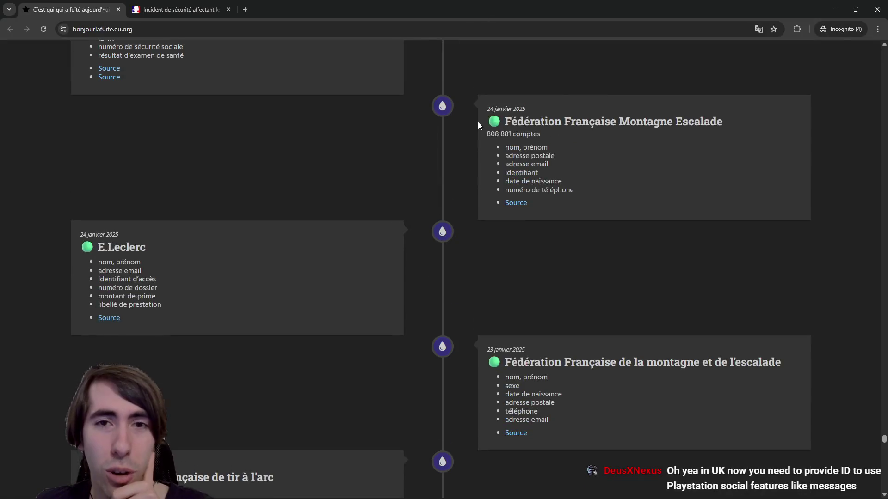
scroll(478, 121, "up", 15)
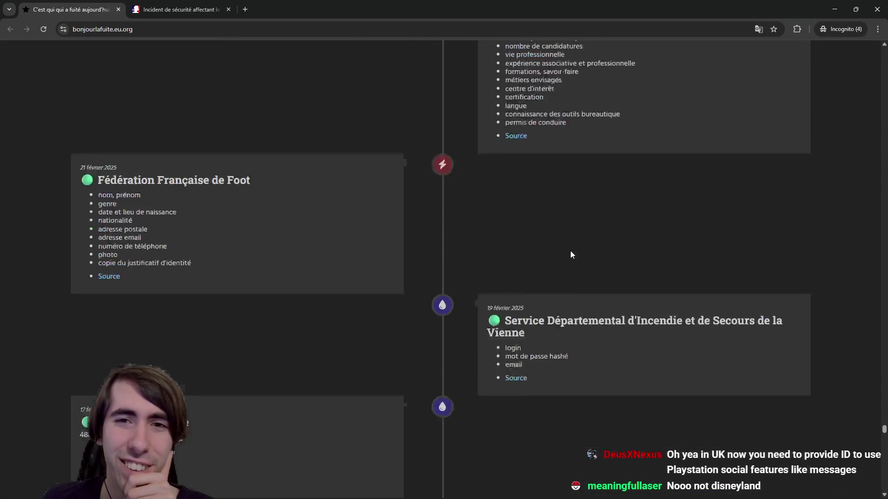
scroll(571, 252, "up", 2)
scroll(571, 255, "down", 12)
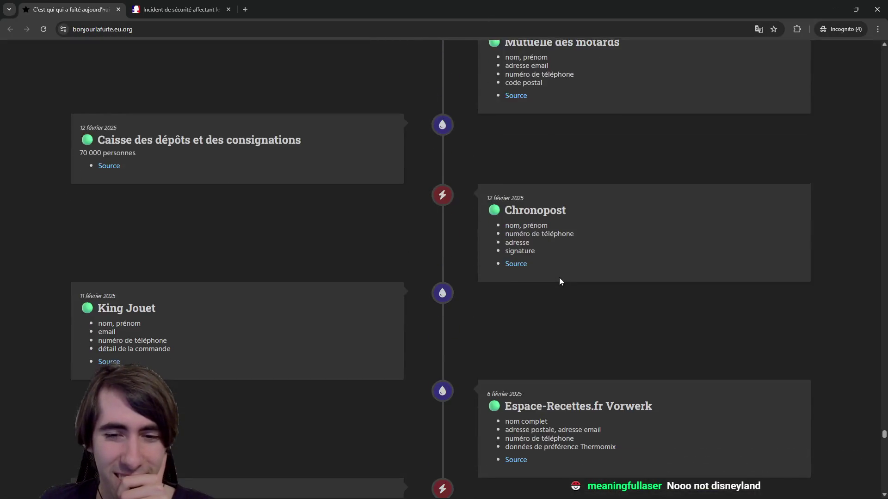
scroll(560, 278, "down", 20)
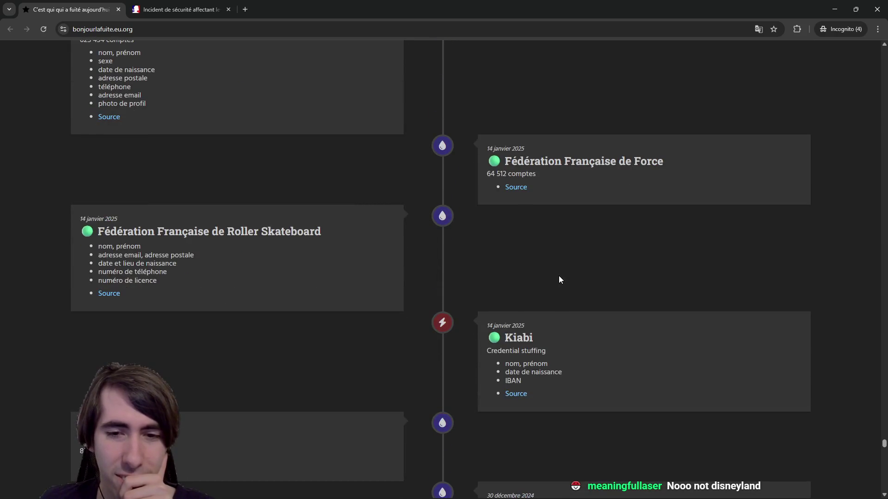
scroll(558, 279, "down", 6)
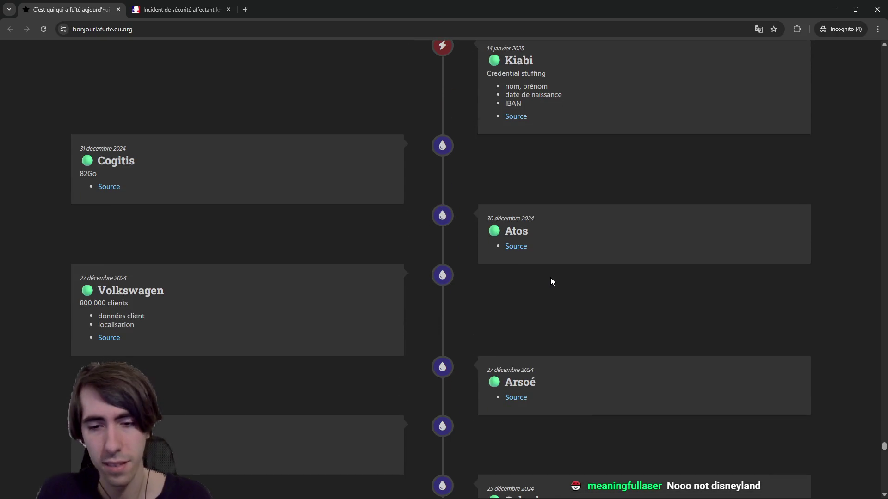
Step: Find 'orange' on the timeline and open the Orange entry's source in a new tab
key("ctrl+f")
type("orange\\")
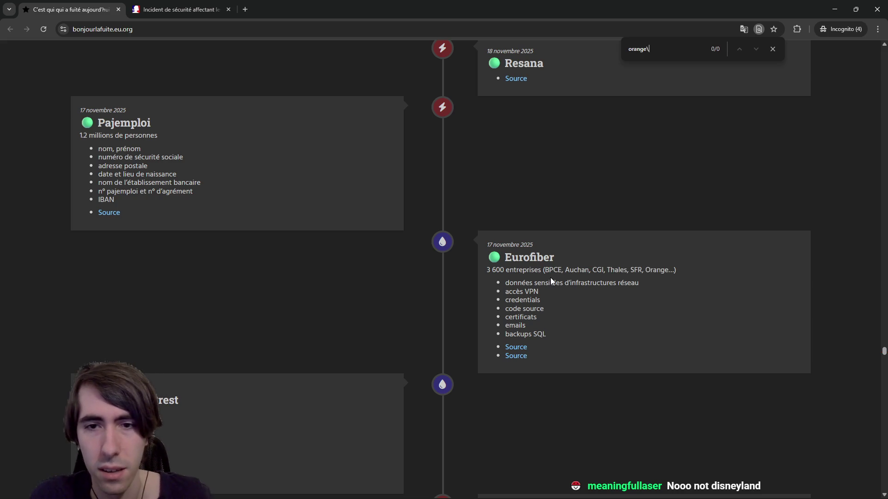
key("Return")
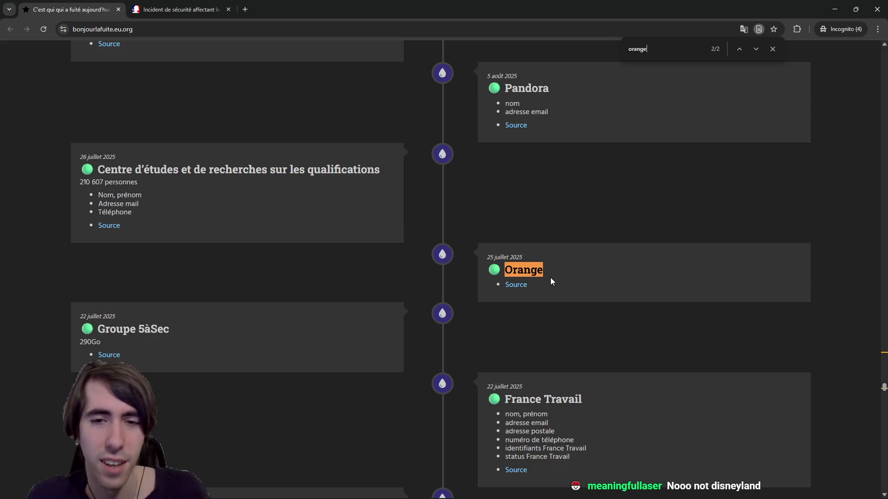
middle_click(508, 285)
left_click(266, 6)
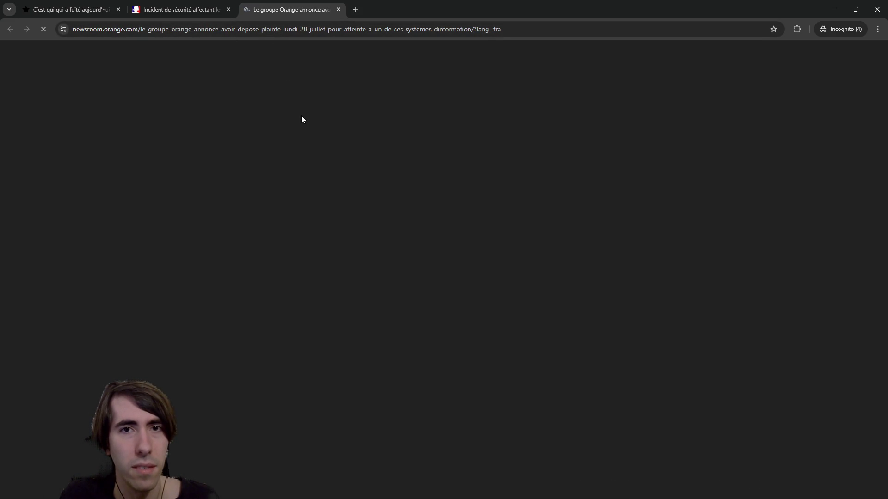
Step: Read Orange's 28 juillet 2025 cyberattack press release, then return to the leak timeline
scroll(276, 155, "down", 2)
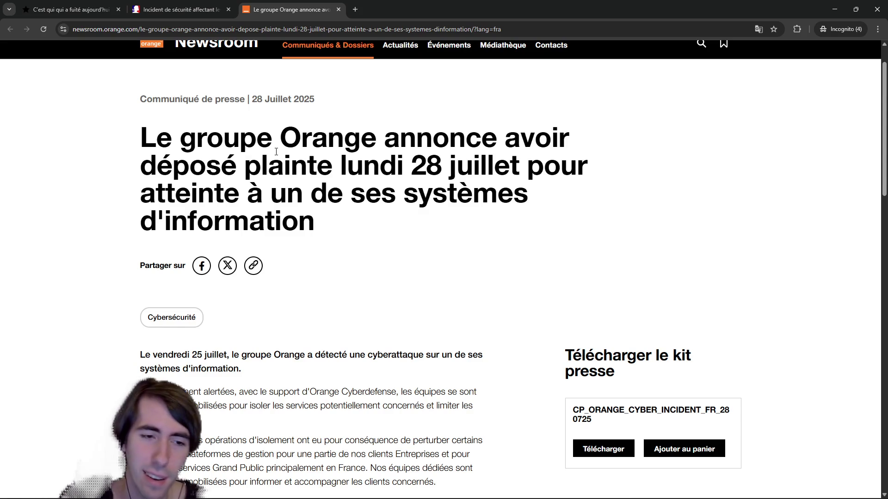
scroll(332, 224, "down", 4)
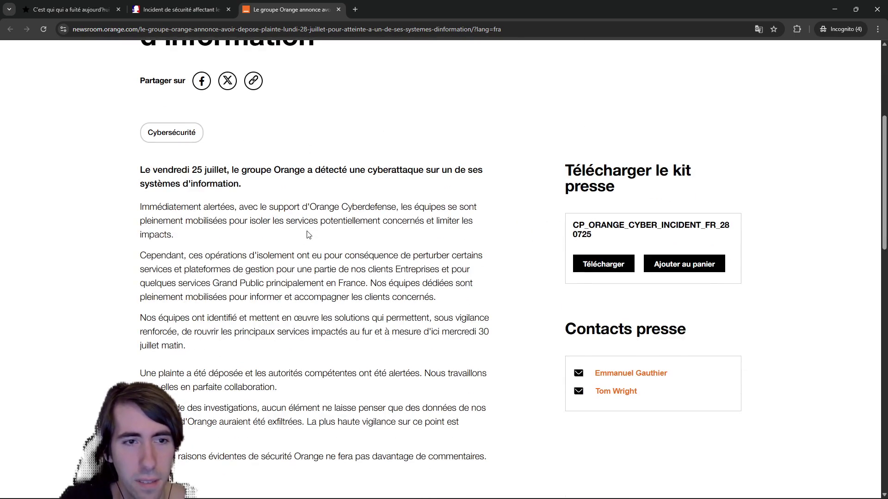
scroll(309, 235, "down", 3)
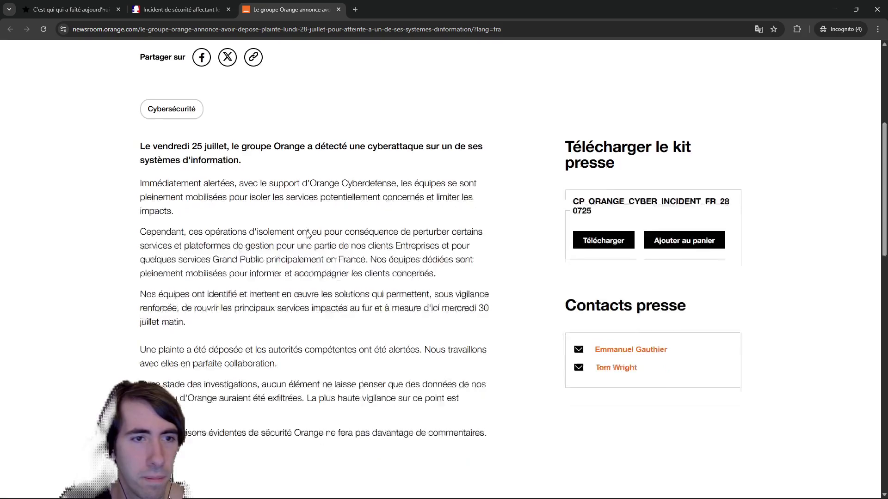
scroll(308, 230, "down", 3)
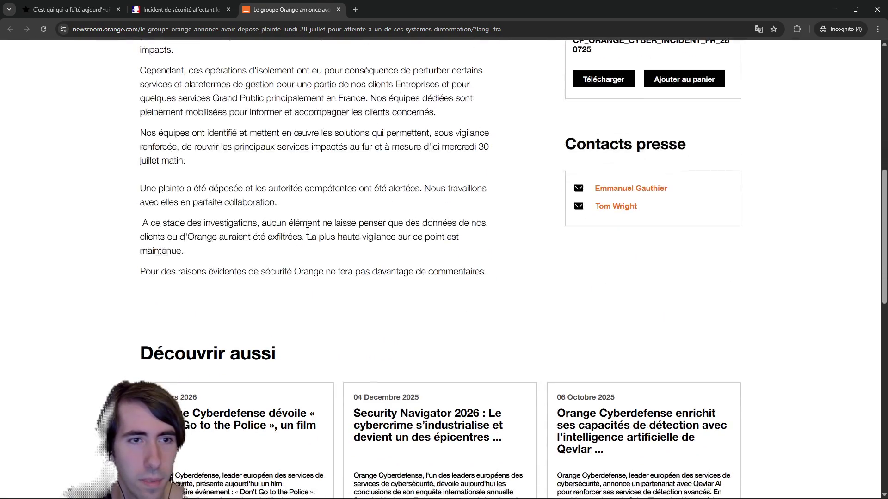
scroll(307, 234, "up", 3)
scroll(308, 234, "up", 2)
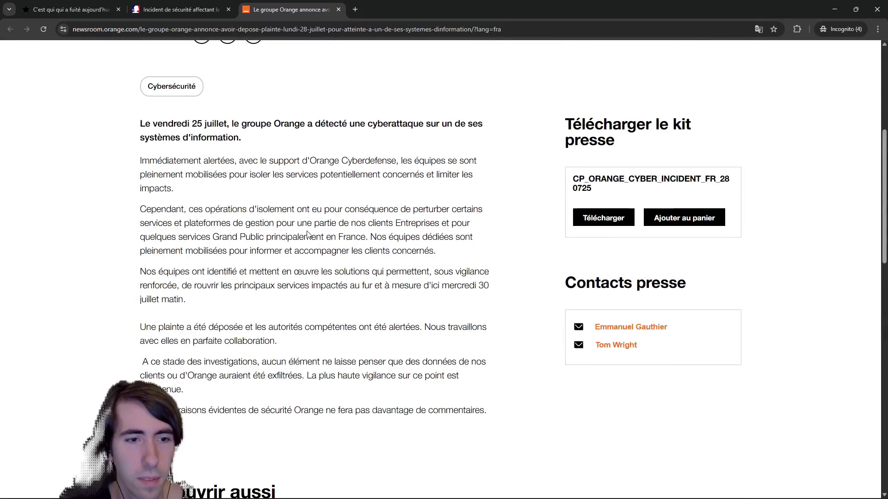
scroll(299, 234, "down", 8)
scroll(301, 257, "up", 6)
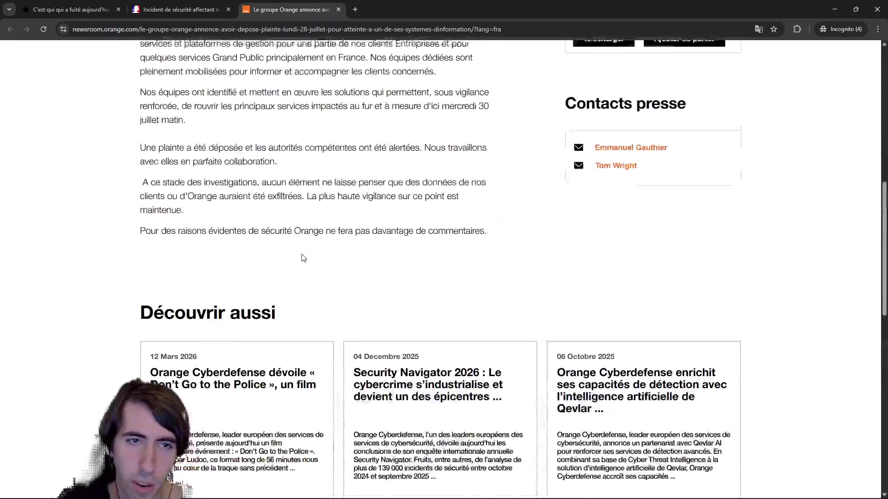
scroll(301, 258, "up", 2)
key("ctrl+1")
Step: Scroll down the leak timeline to the oldest entries at the bottom
middle_click(576, 69)
scroll(582, 161, "down", 20)
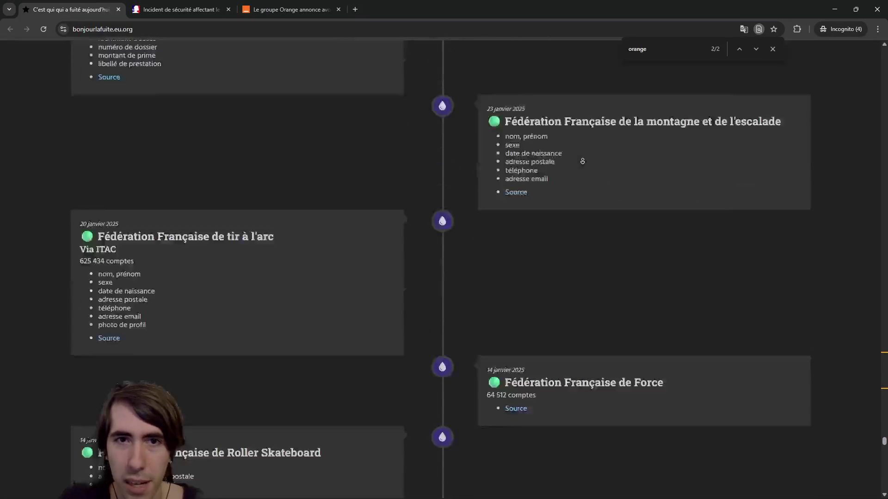
scroll(582, 161, "down", 10)
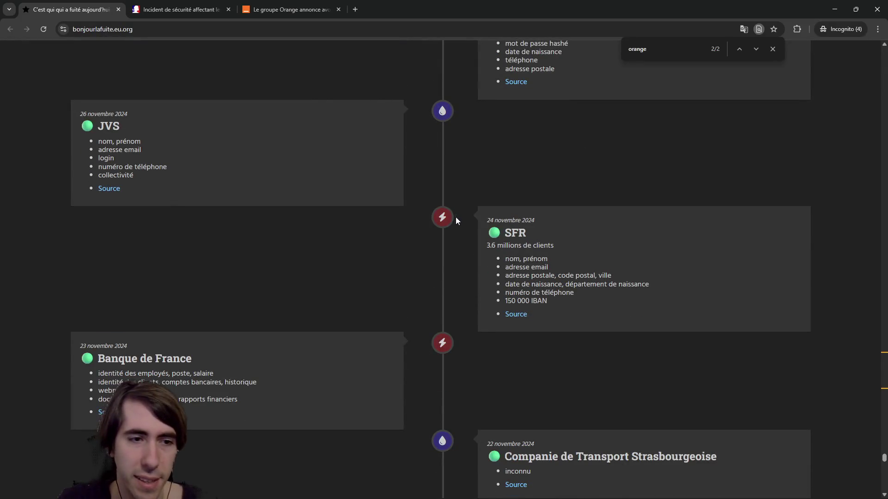
scroll(202, 327, "down", 2)
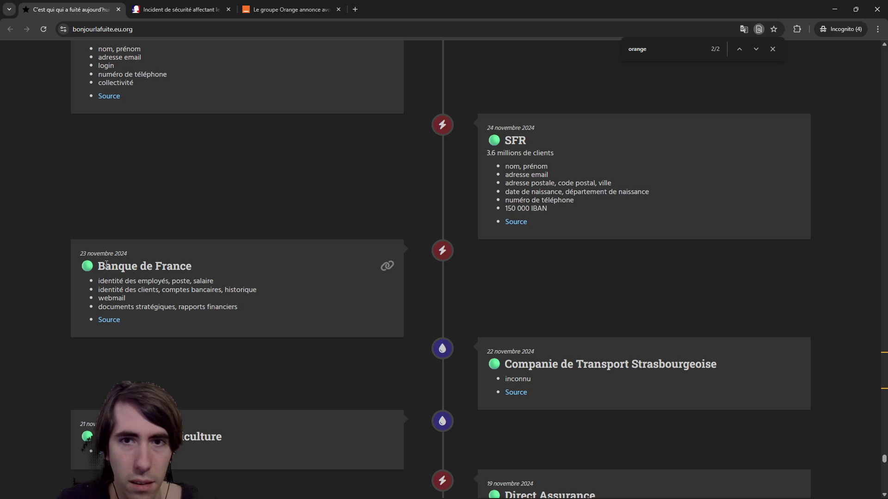
scroll(106, 264, "up", 1)
scroll(294, 139, "down", 10)
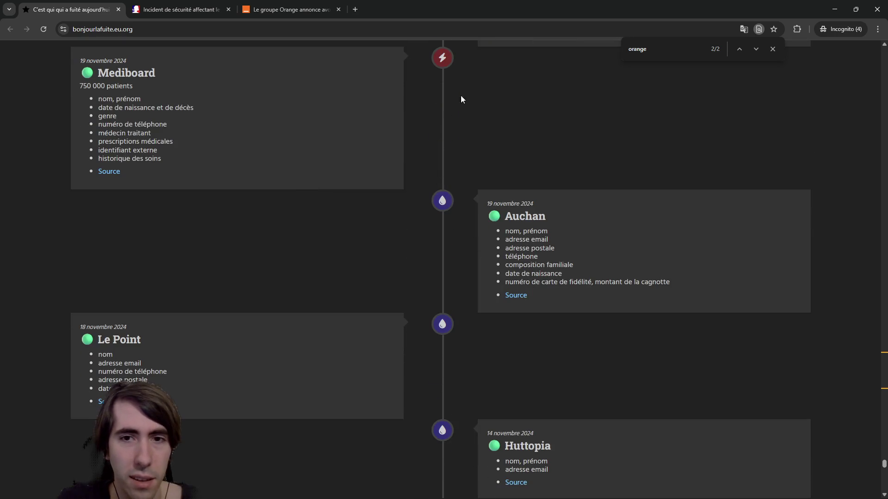
scroll(509, 148, "down", 1)
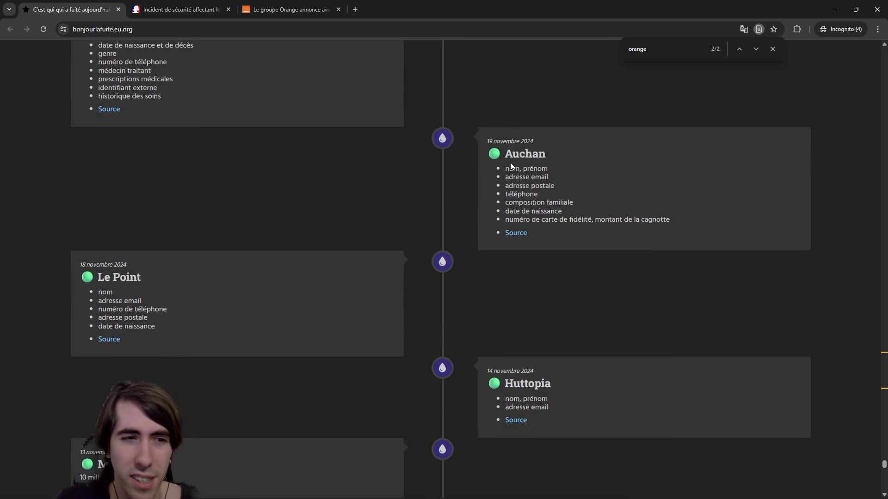
scroll(509, 161, "down", 10)
scroll(494, 297, "down", 10)
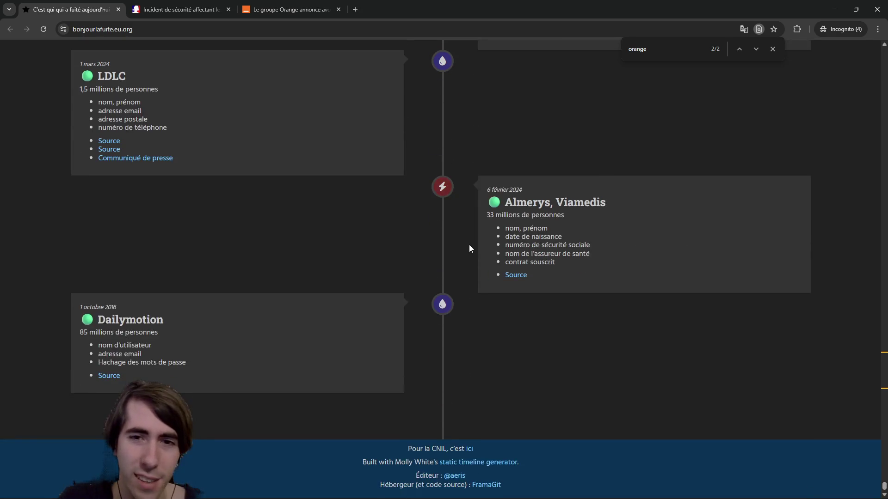
scroll(469, 245, "up", 1)
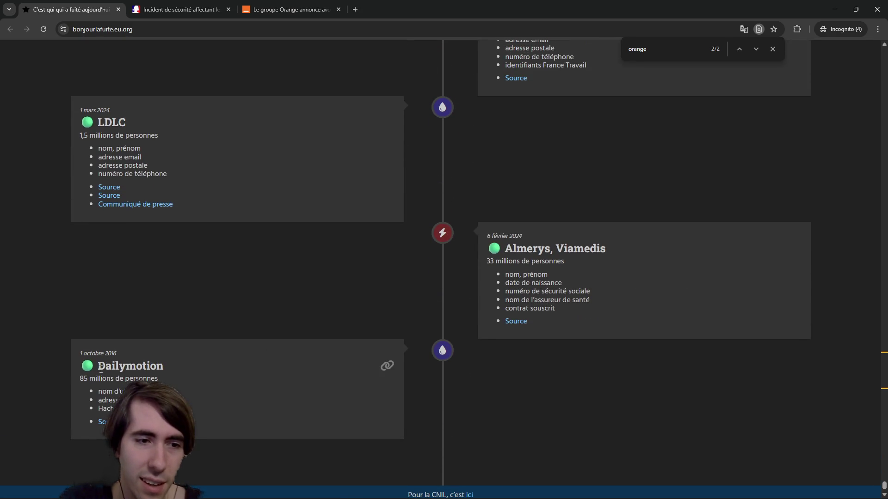
scroll(113, 381, "down", 1)
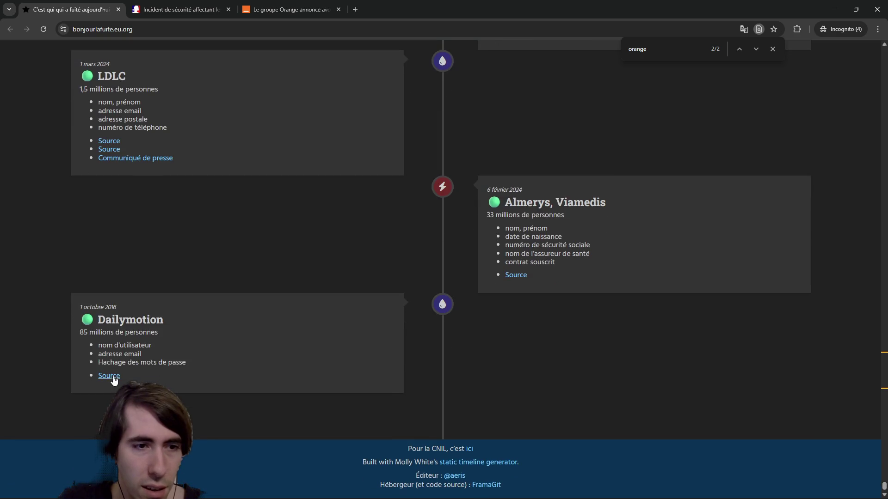
Step: Search Google for Dailymotion, the 1 octobre 2016 leak, in a new tab
double_click(127, 322)
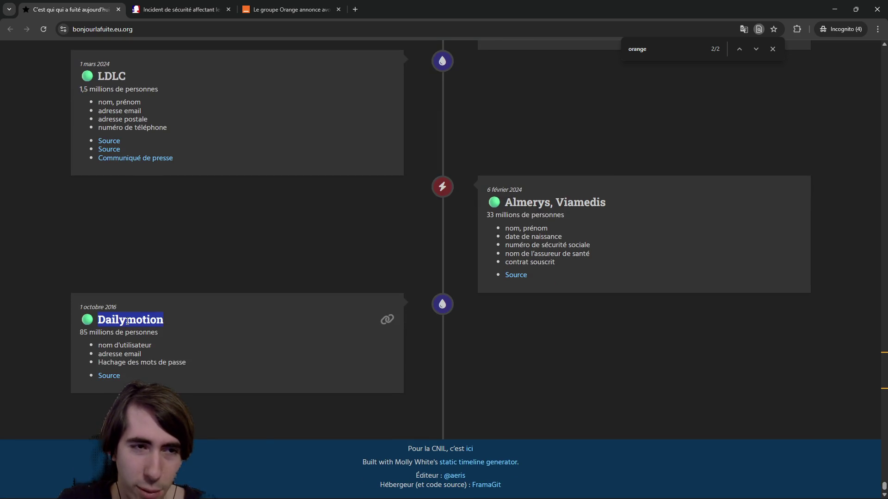
right_click(127, 322)
left_click(159, 359)
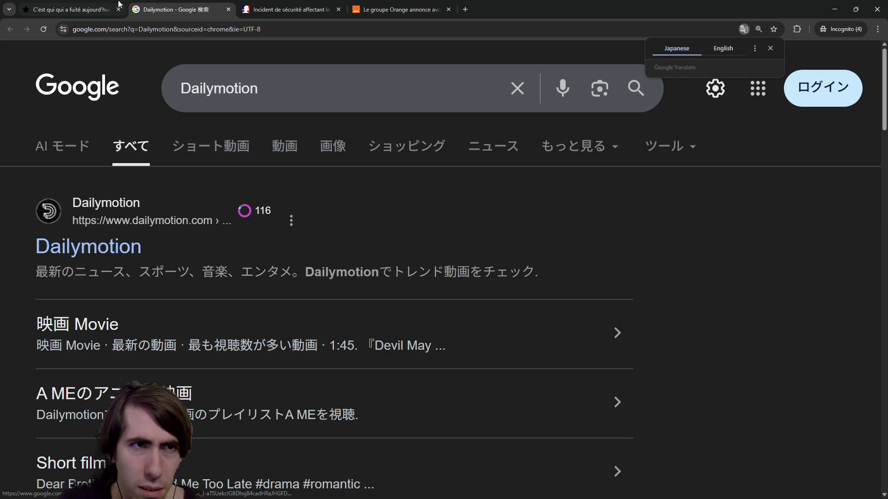
Step: Change the query to 'is Dailymotion french' and run the search
key("ctrl+shift+Tab")
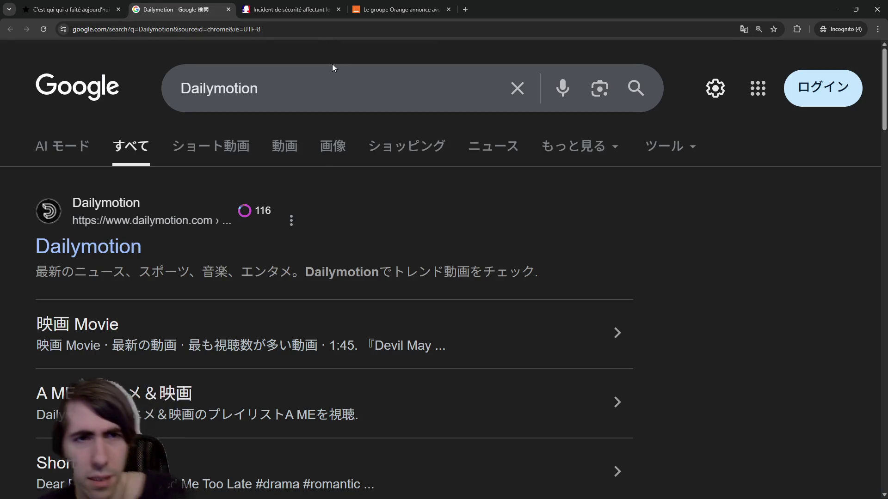
left_click(333, 79)
key("Home")
type("is")
key("End")
type("french")
key("Return")
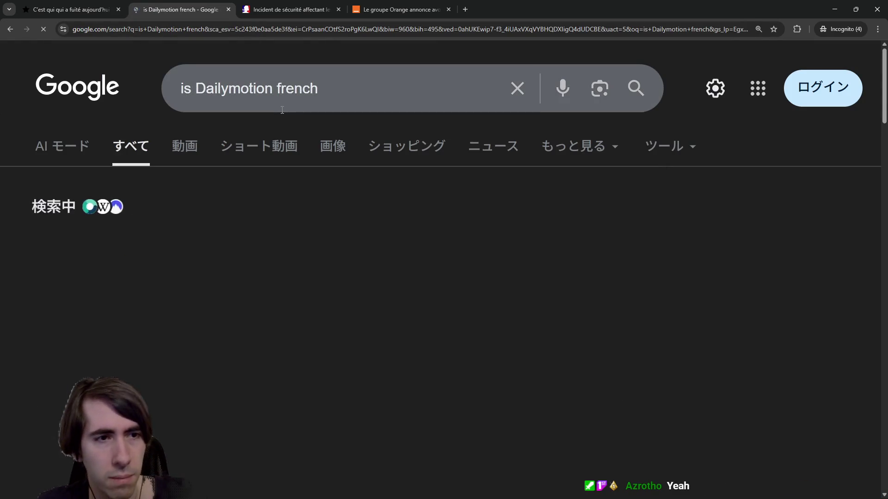
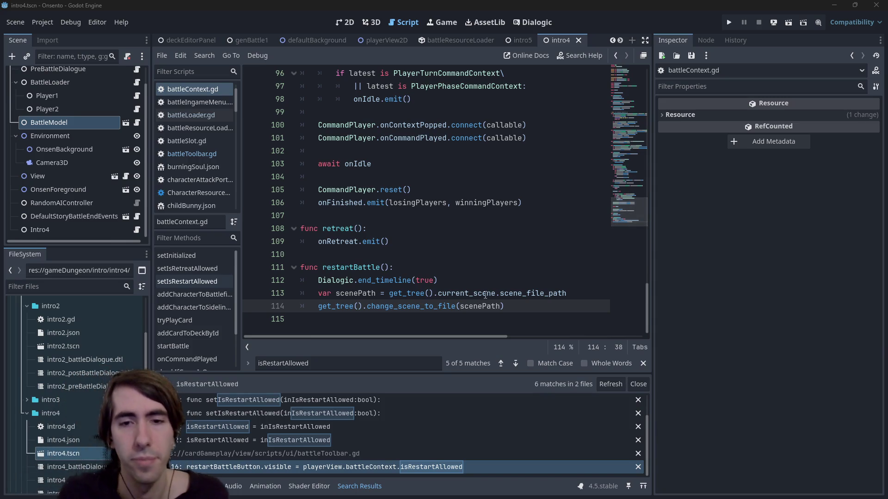
Step: Select restartBattle's body lines 112–114 in battleContext.gd and open the DefaultStoryBattleEndEvents scene
left_click_drag(504, 306, 386, 306)
left_click_drag(293, 297, 195, 285)
key("ctrl+c")
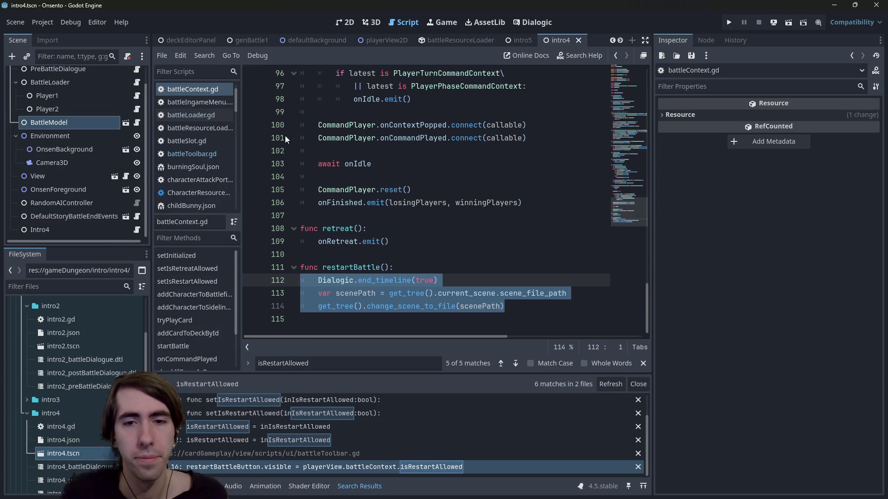
left_click_drag(490, 315, 262, 279)
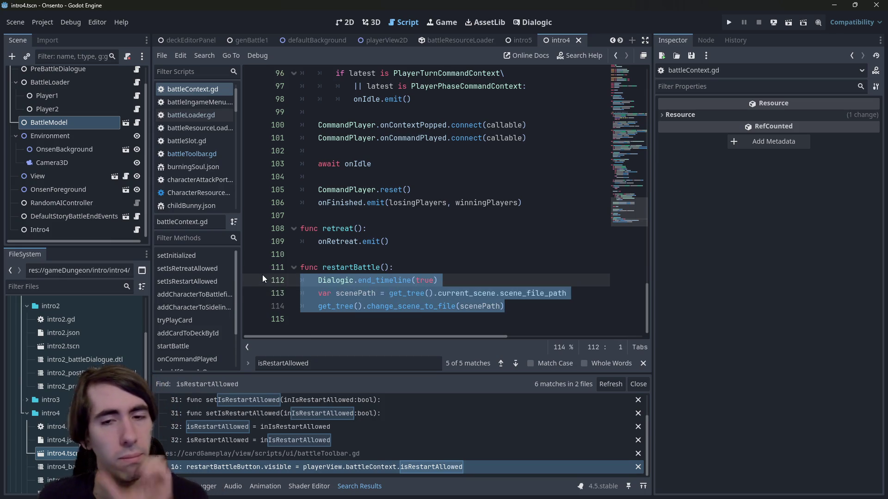
left_click(125, 217)
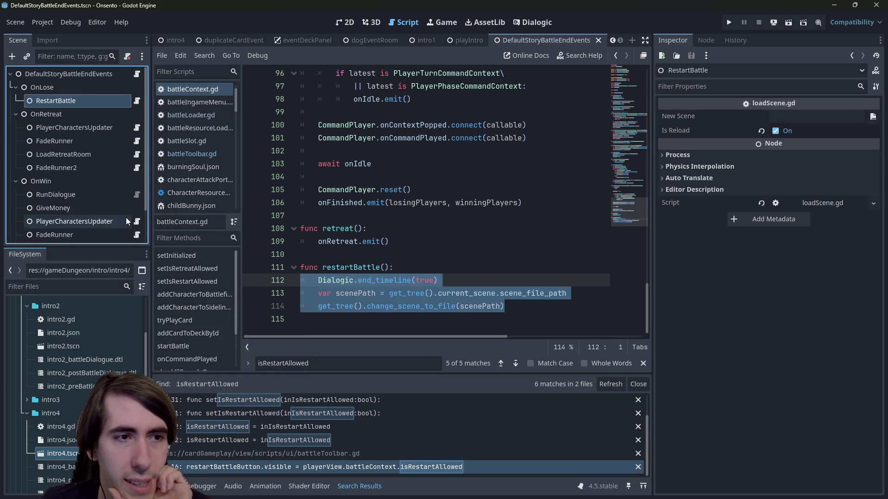
Step: Make Dialogic.end_timeline(true) the first line of run() in RestartBattle's loadScene.gd
left_click(137, 100)
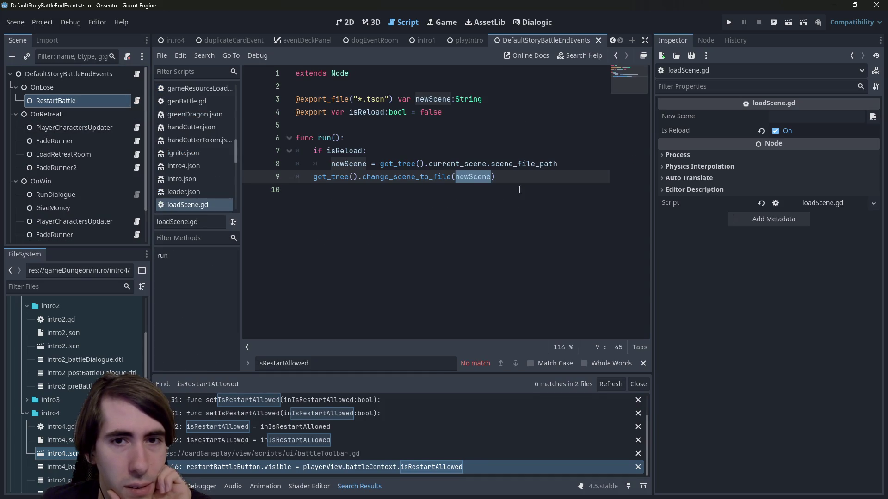
left_click(477, 200)
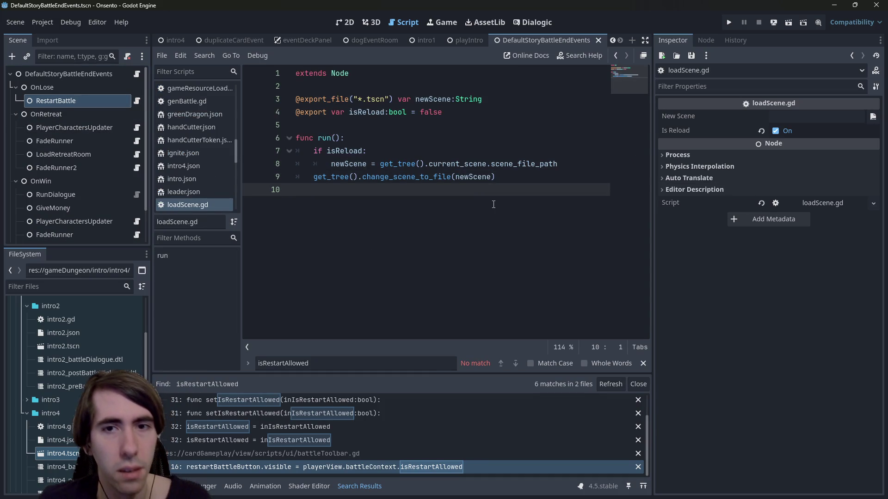
key("ctrl+v")
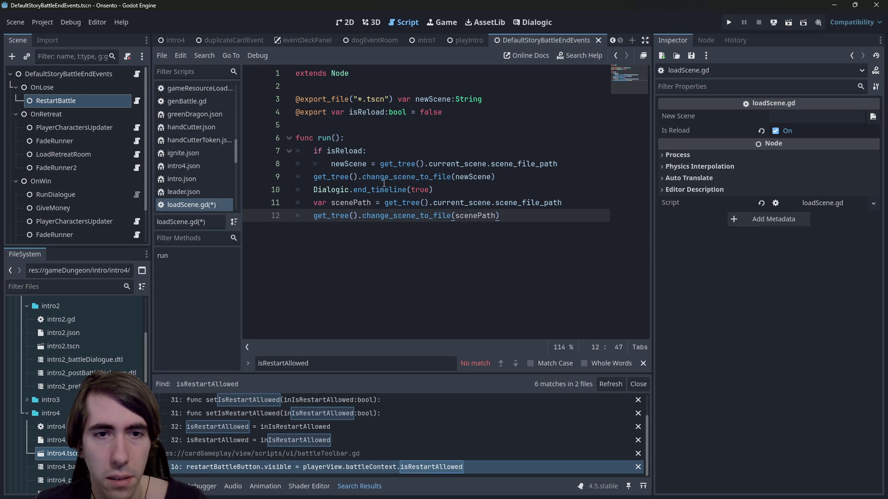
left_click_drag(457, 194, 311, 193)
key("ctrl+c")
key("ctrl+z")
left_click(370, 137)
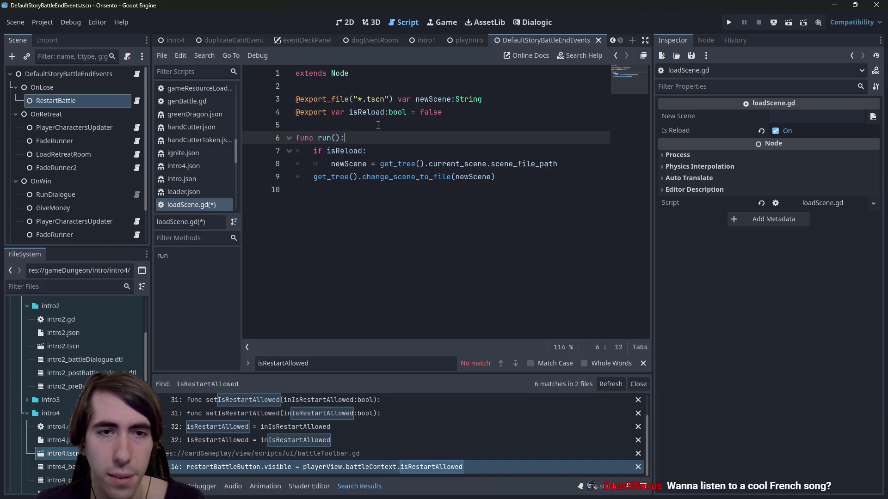
key("Return")
key("ctrl+v")
Step: Save loadScene.gd and return to the intro4 scene
left_click(728, 22)
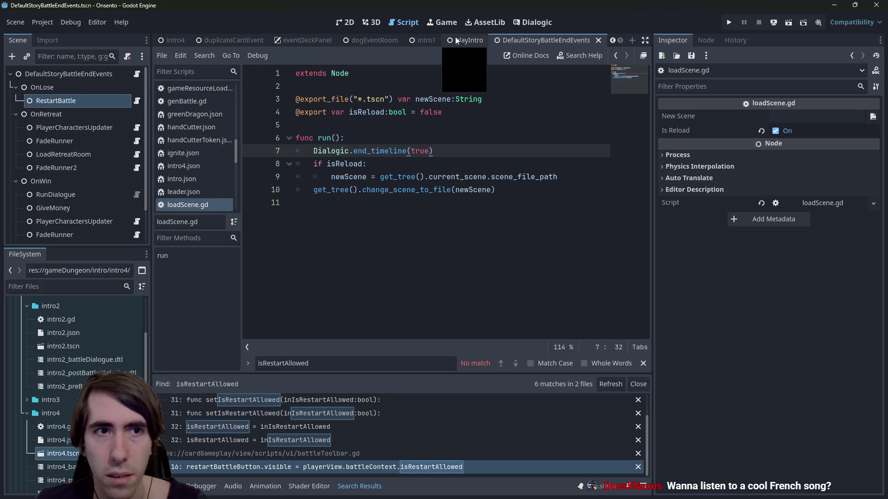
scroll(455, 41, "up", 3)
left_click(358, 40)
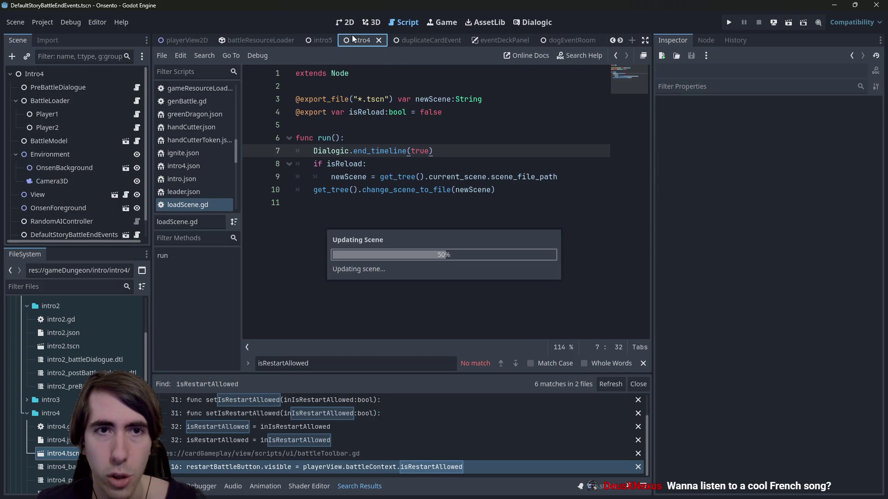
Step: Run the intro4 scene to test the loadScene.gd change
left_click(789, 22)
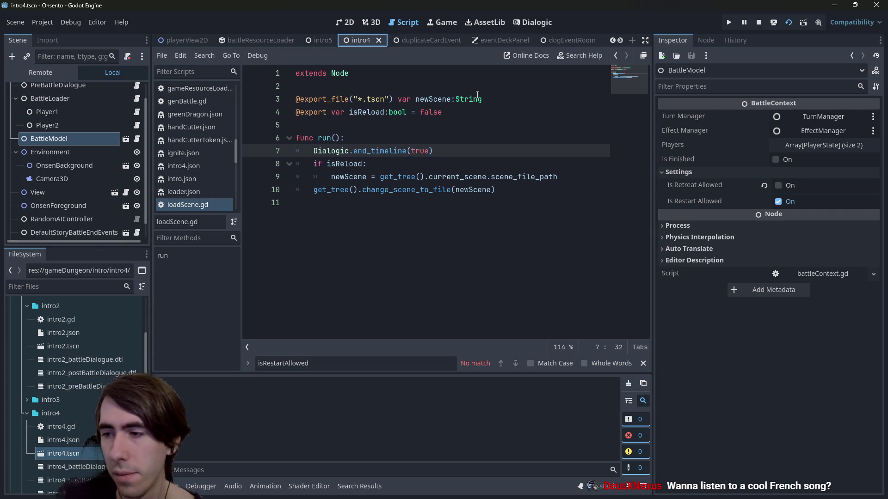
mouse_move(477, 94)
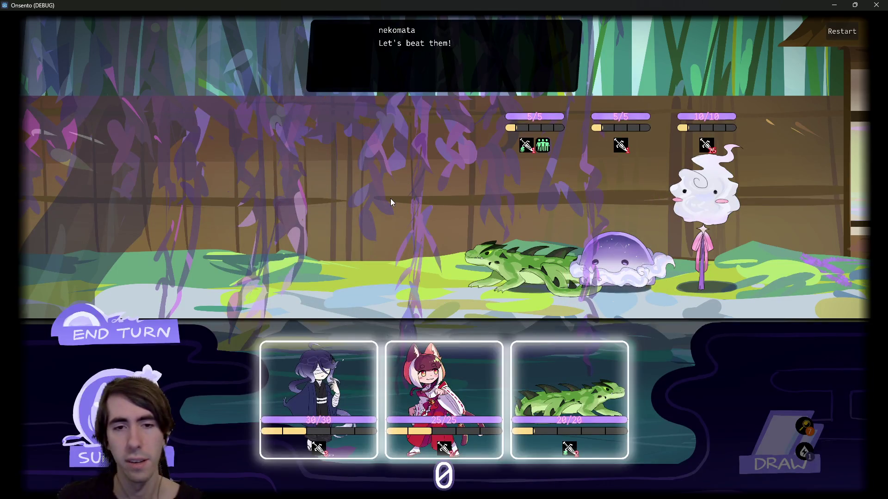
Step: Deploy the purple-haired, fox and lizard characters onto the battlefield
mouse_move(301, 449)
left_mouse_down()
mouse_move(322, 246)
mouse_move(317, 261)
left_mouse_up()
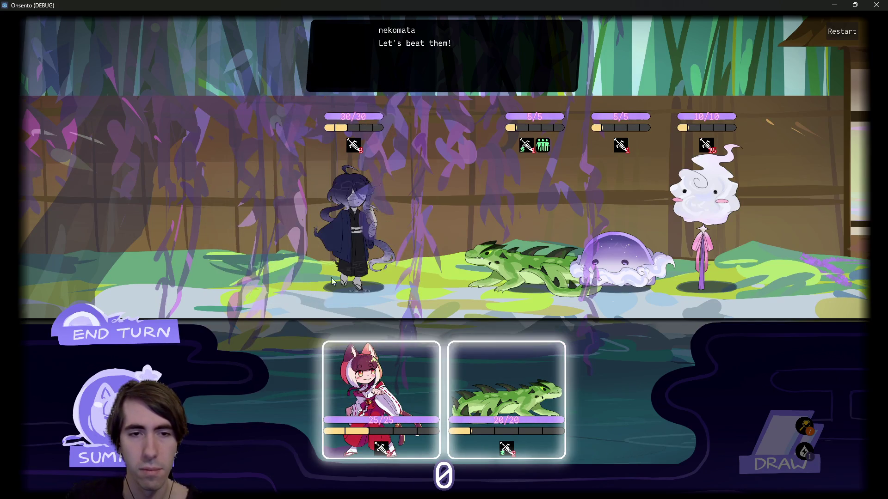
left_click_drag(381, 407, 306, 250)
mouse_move(457, 403)
left_mouse_down()
mouse_move(416, 389)
mouse_move(189, 242)
left_mouse_up()
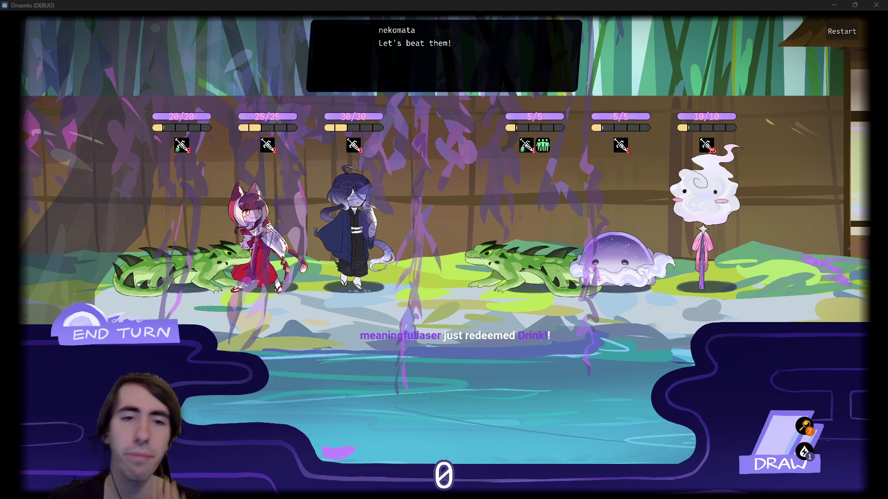
Step: End turns until the battle finishes, then close the game window
left_click(96, 340)
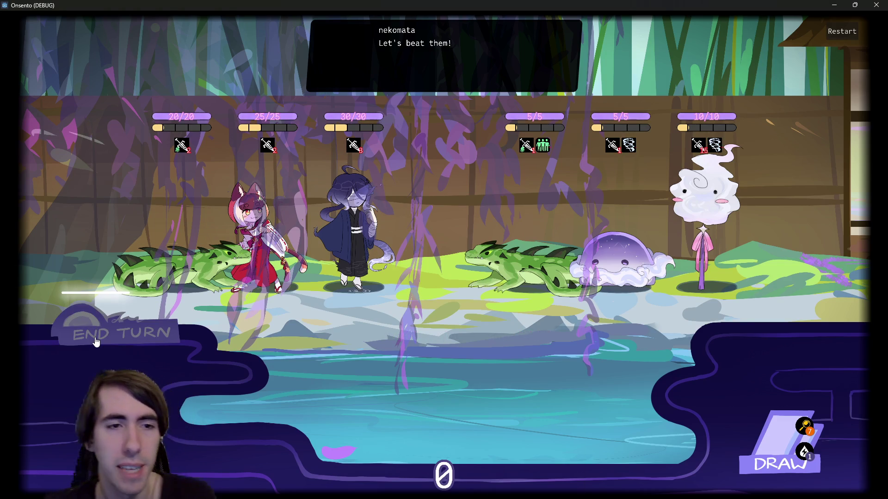
left_click(97, 339)
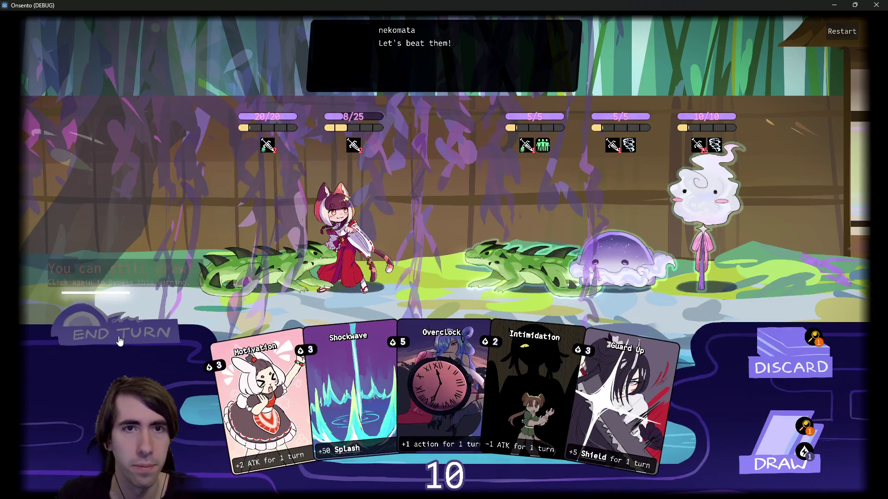
left_click(120, 341)
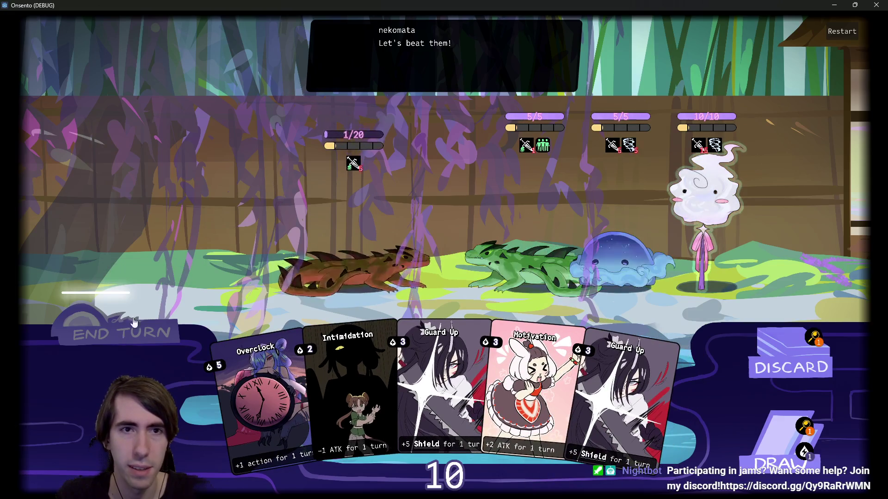
left_click(134, 321)
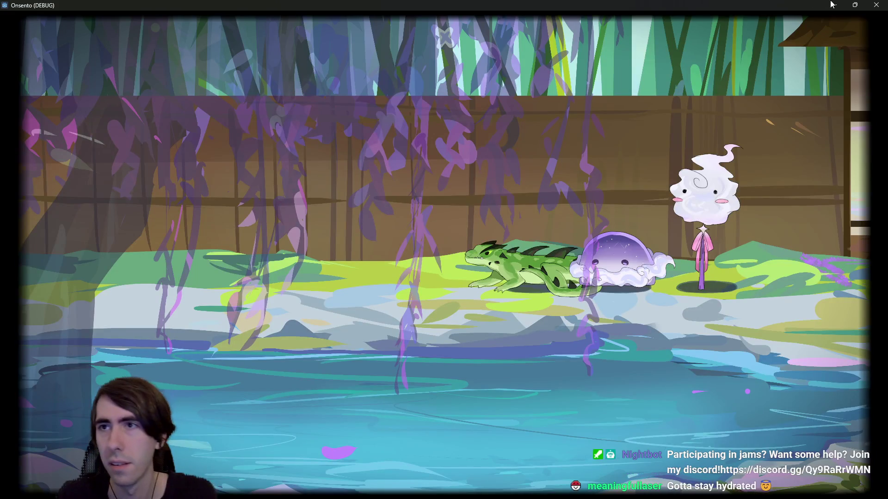
left_click(870, 4)
left_click(370, 228)
Step: Delete the Dialogic.end_timeline(true) line from run() and reopen DefaultStoryBattleEndEvents
left_click_drag(496, 189, 296, 189)
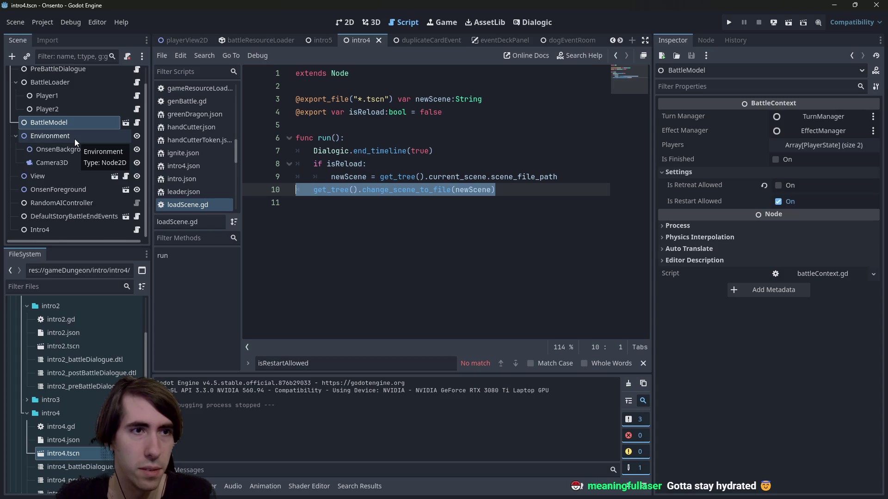
scroll(74, 139, "up", 2)
triple_click(351, 151)
key("BackSpace")
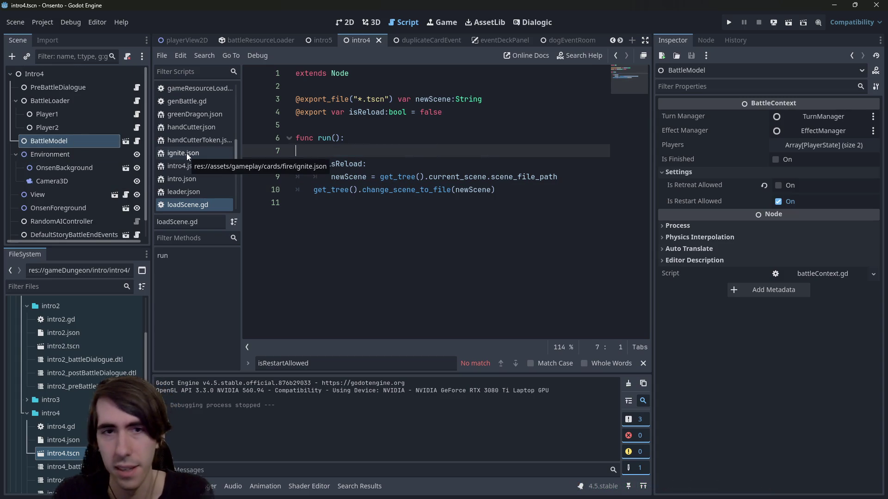
key("BackSpace")
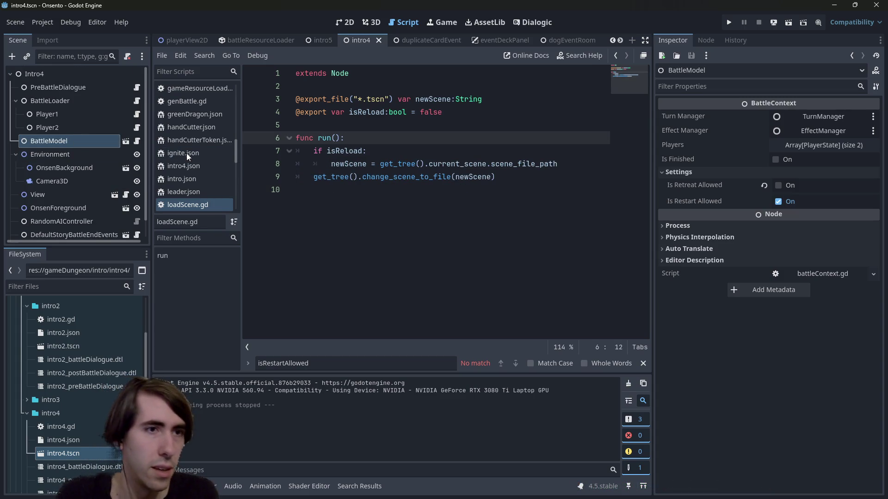
scroll(26, 167, "down", 1)
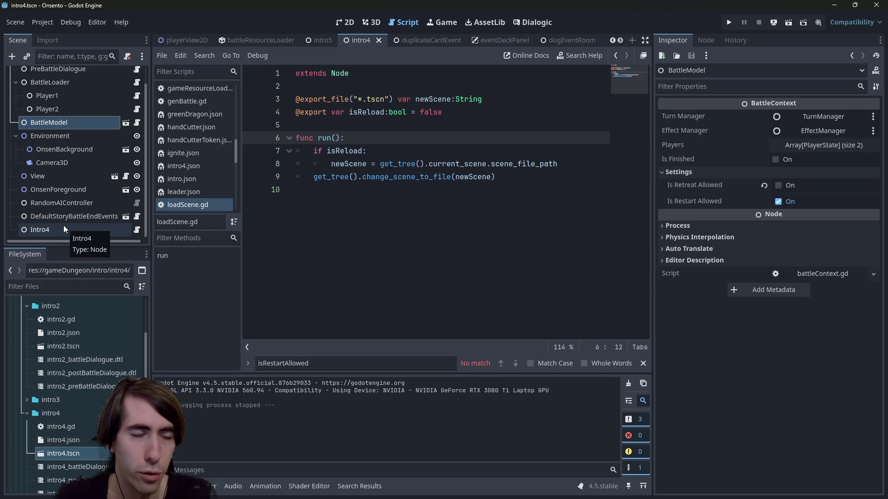
left_click(125, 216)
scroll(105, 204, "down", 3)
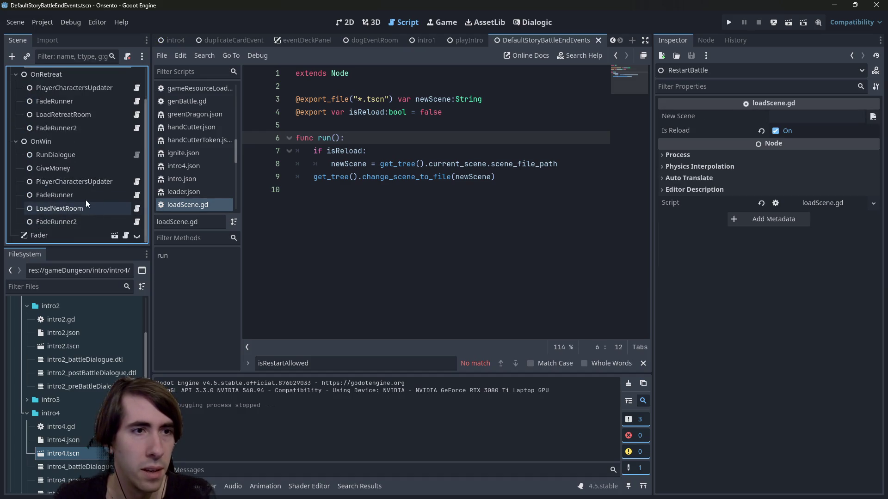
Step: Open OnWin's LoadNextRoom script loadNextRoom.gd and jump to the enterNextRoom definition
left_click(69, 195)
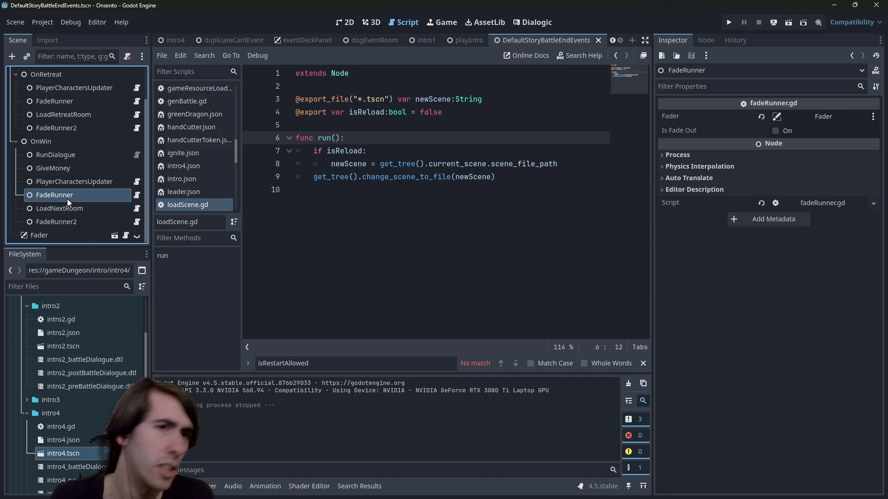
left_click(68, 209)
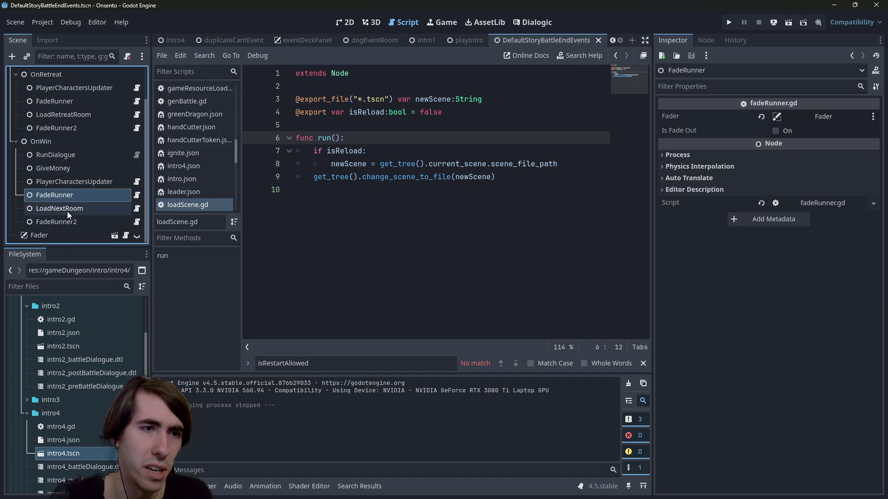
left_click(137, 208)
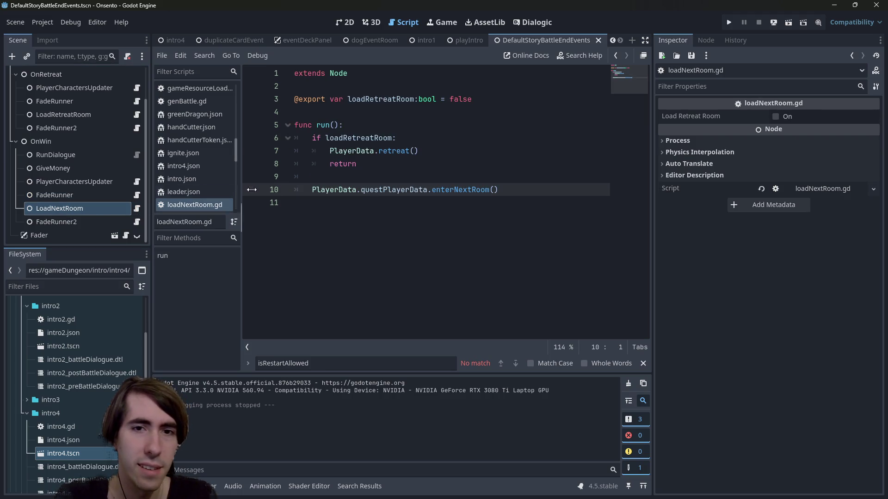
left_click(452, 192, "ctrl")
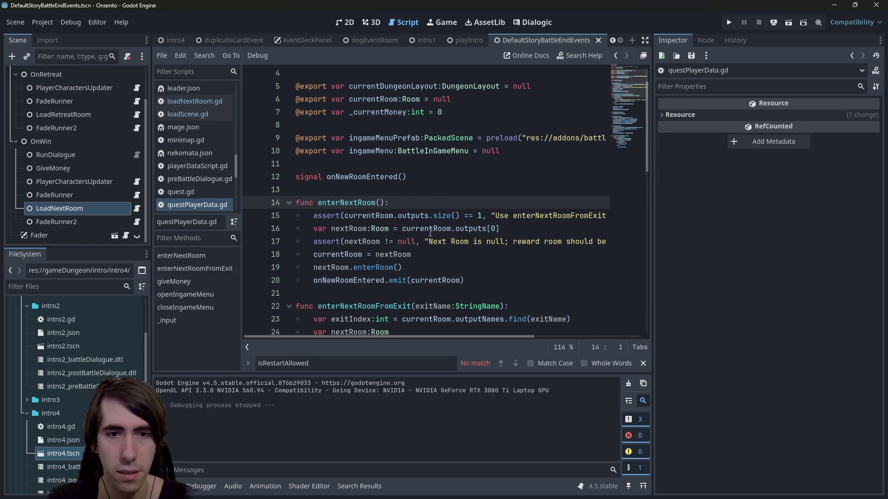
Step: Examine room.gd's enterRoom function, its onSceneChanged callback and arguments variable
left_click_drag(651, 250, 736, 238)
left_click(378, 268, "ctrl")
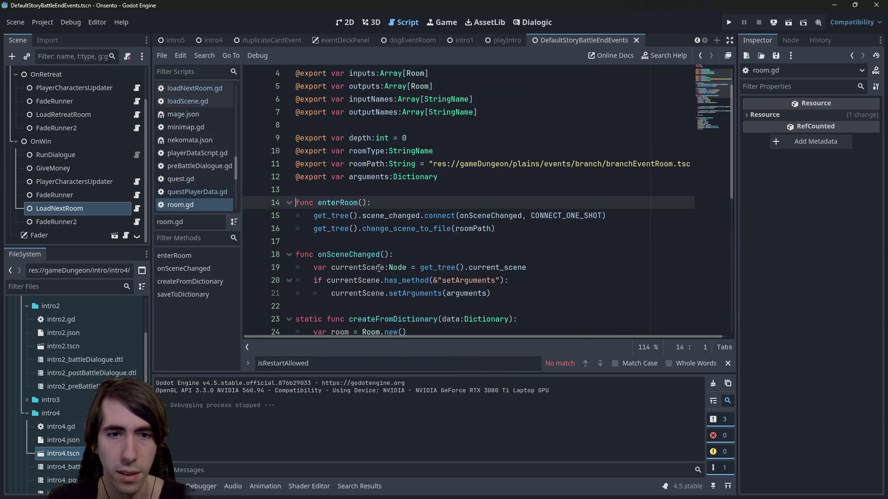
left_click_drag(496, 228, 205, 212)
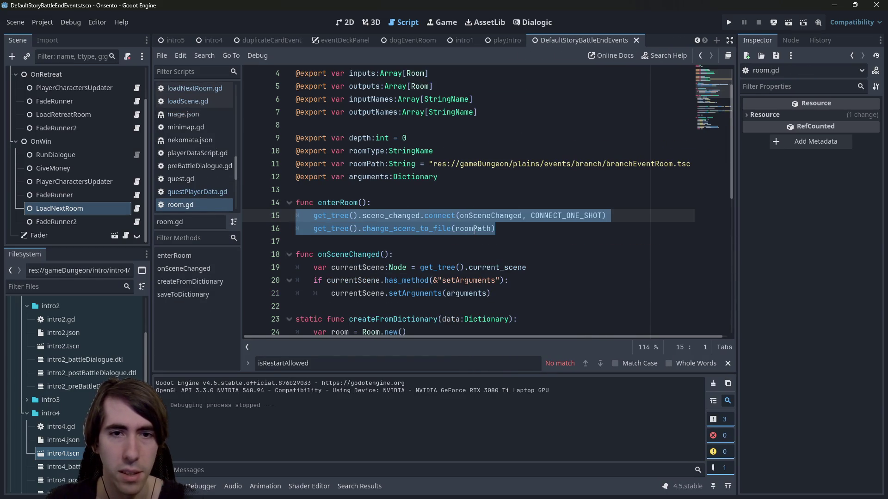
double_click(490, 215)
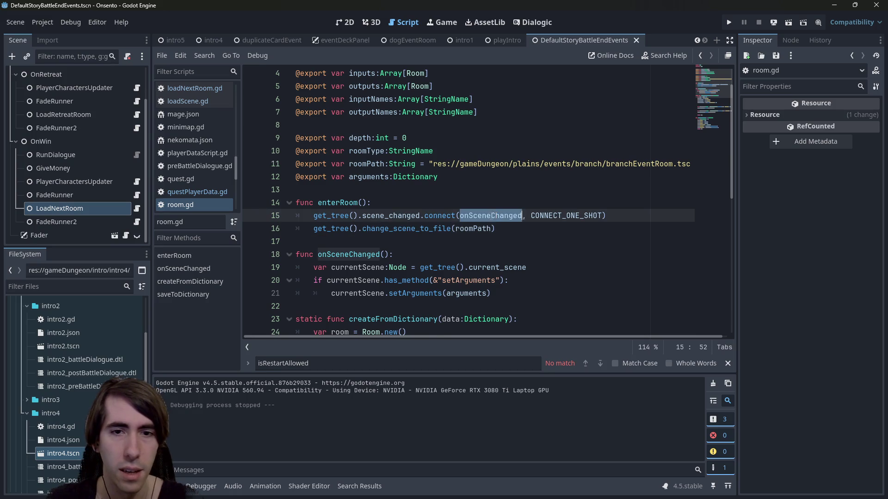
scroll(491, 217, "down", 1)
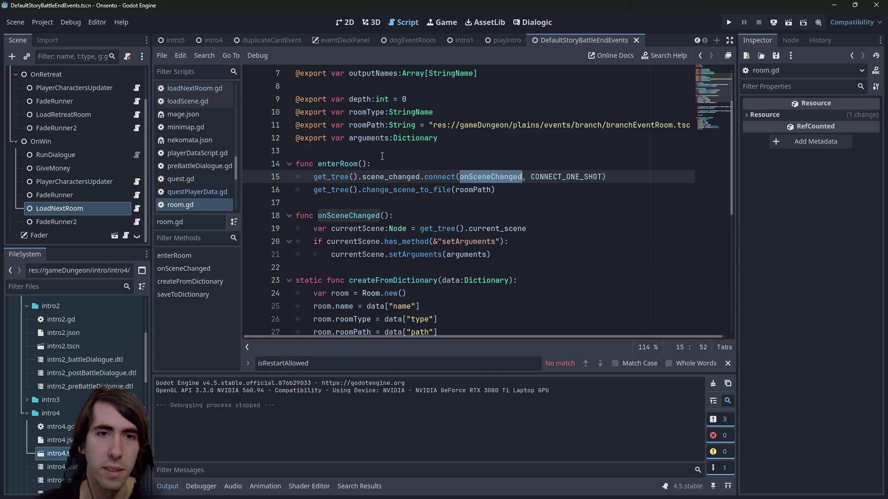
double_click(370, 139)
Step: Scroll through room.gd, then open LoadNextRoom's loadNextRoom.gd script
scroll(370, 144, "down", 1)
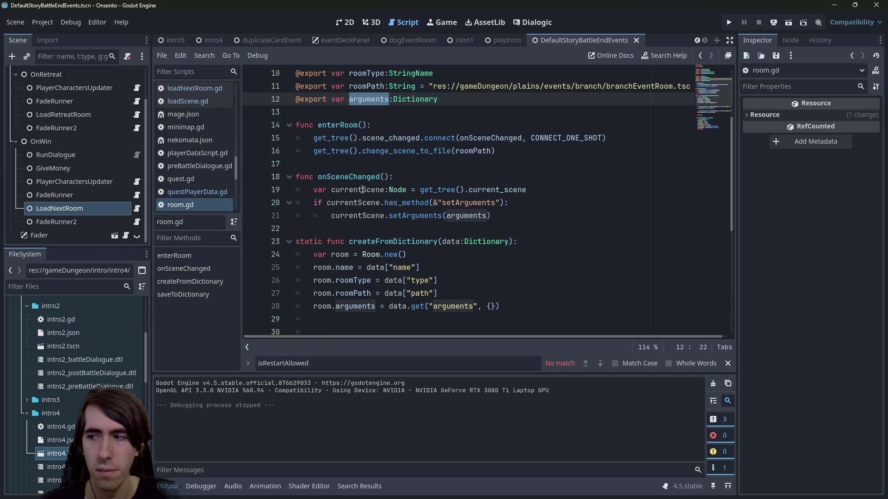
scroll(360, 189, "up", 2)
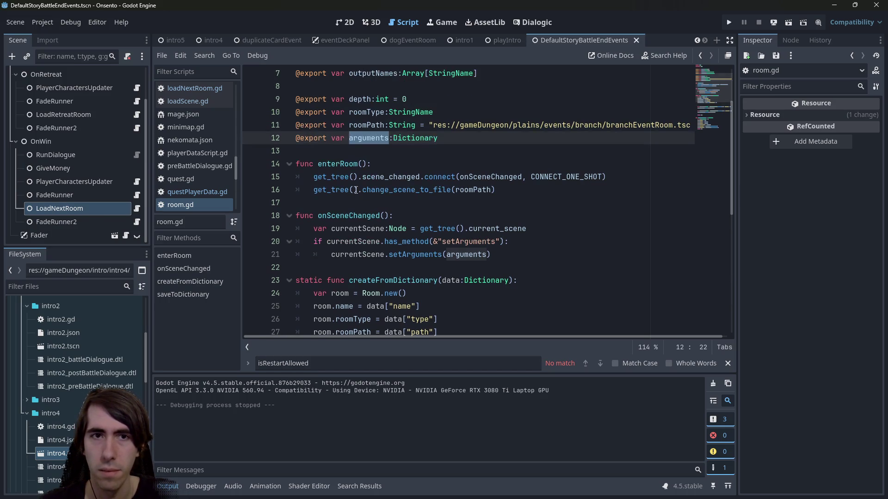
scroll(356, 190, "down", 1)
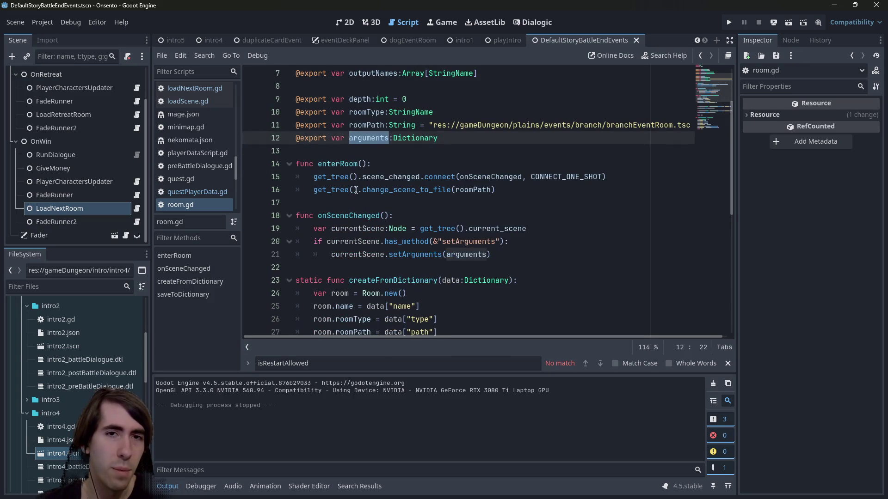
scroll(356, 189, "up", 2)
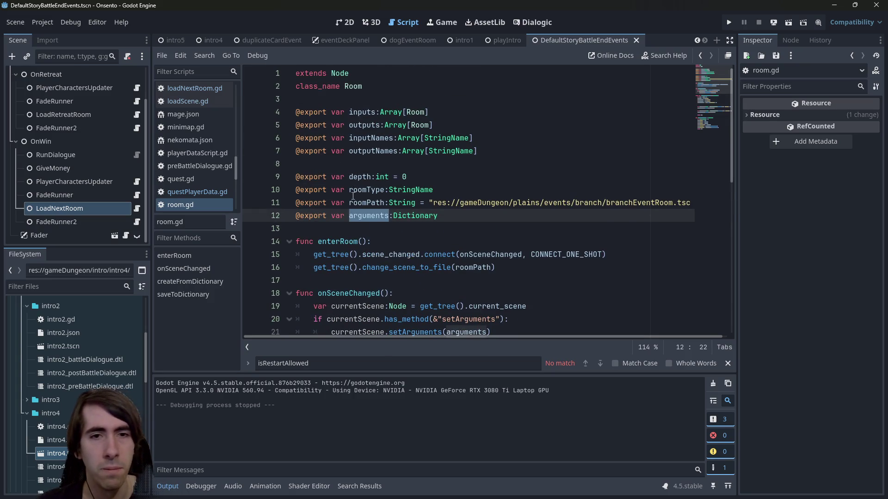
scroll(373, 262, "down", 6)
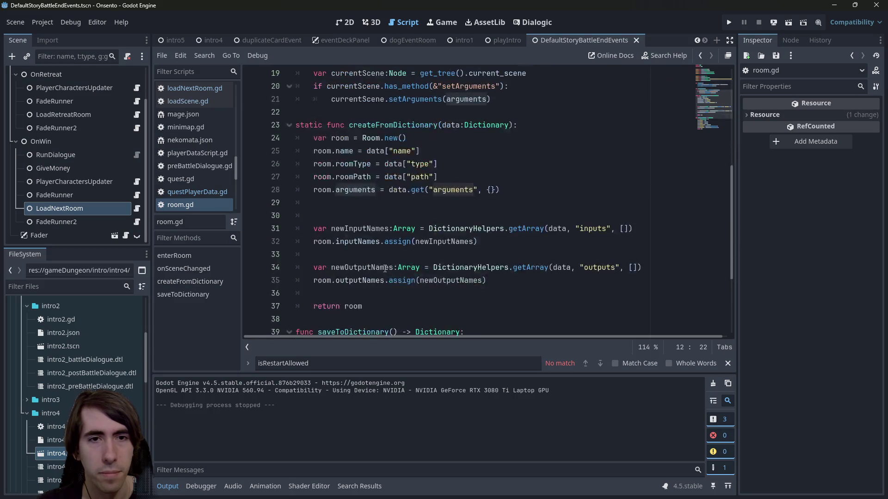
scroll(373, 261, "up", 2)
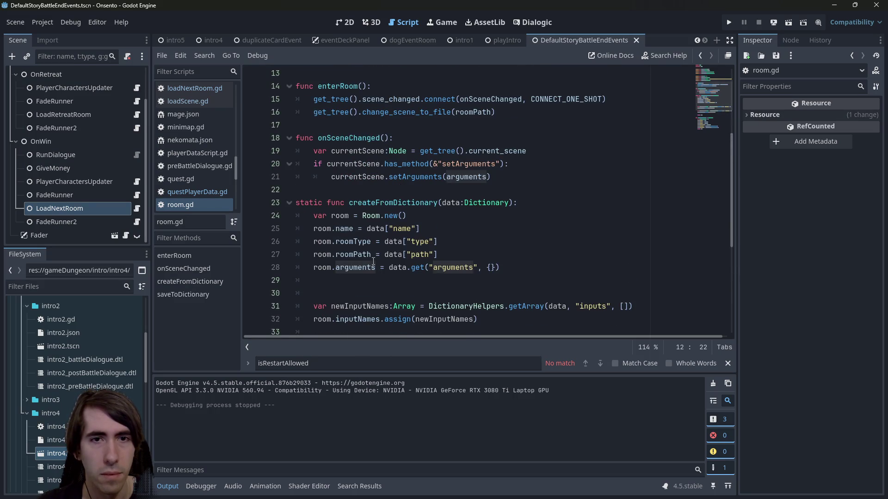
scroll(373, 261, "up", 2)
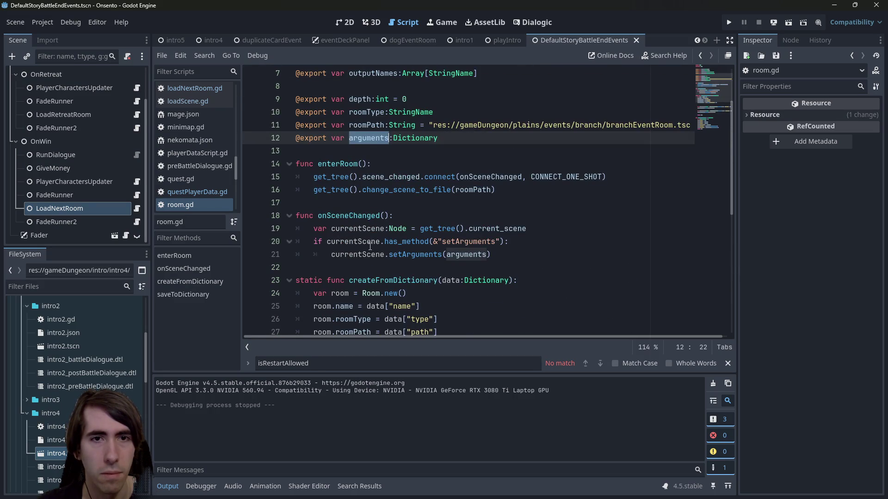
scroll(371, 247, "up", 1)
scroll(102, 185, "up", 1)
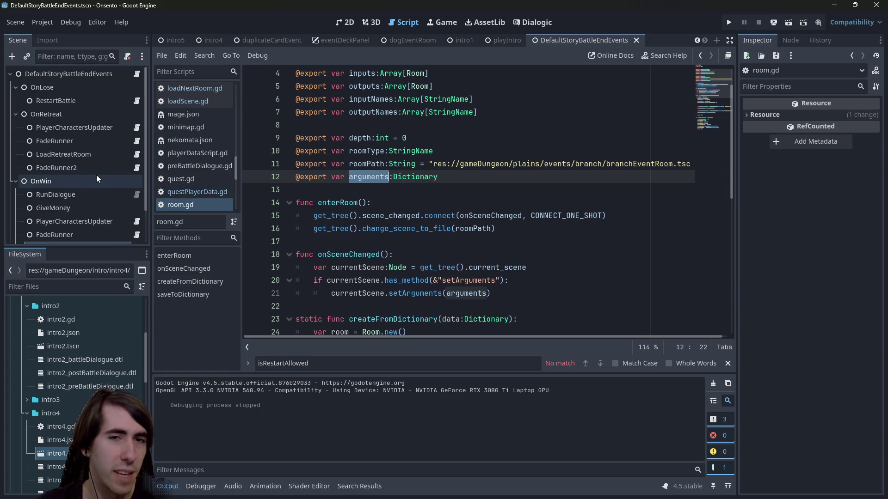
scroll(124, 191, "down", 1)
scroll(125, 195, "down", 1)
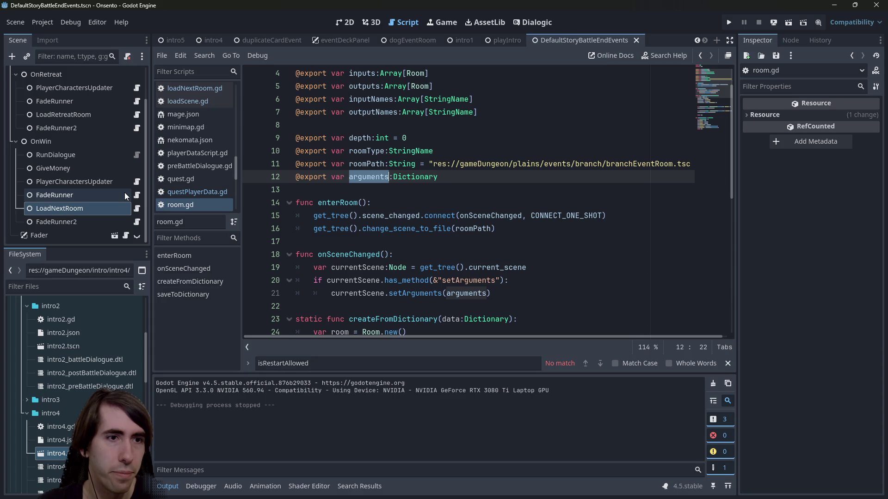
scroll(473, 306, "up", 1)
scroll(423, 284, "down", 5)
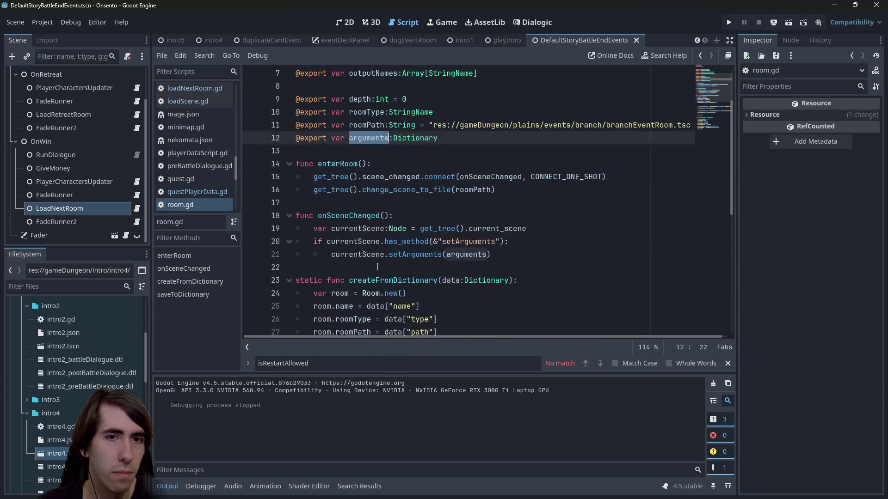
scroll(420, 267, "down", 3)
scroll(420, 267, "down", 2)
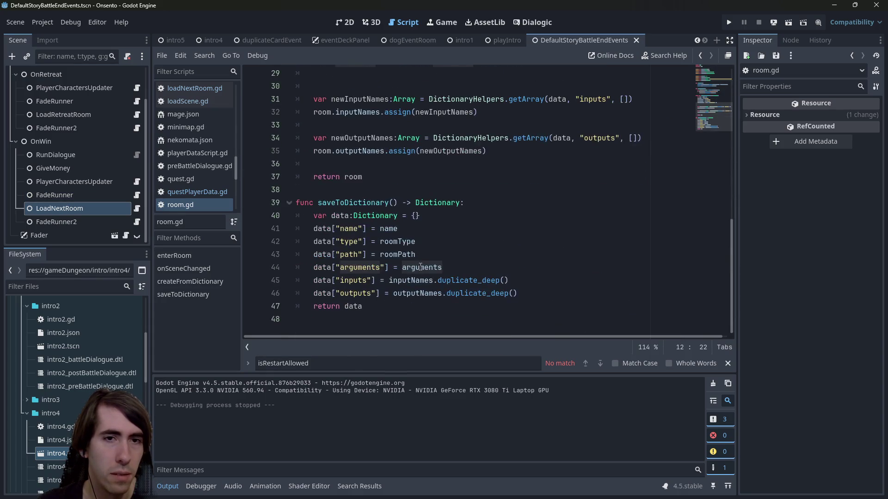
scroll(420, 268, "up", 7)
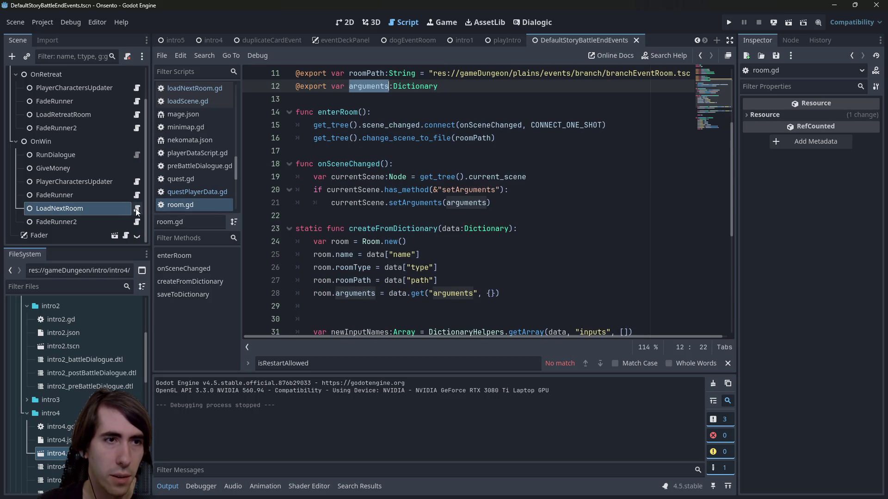
scroll(130, 194, "up", 3)
scroll(106, 157, "down", 3)
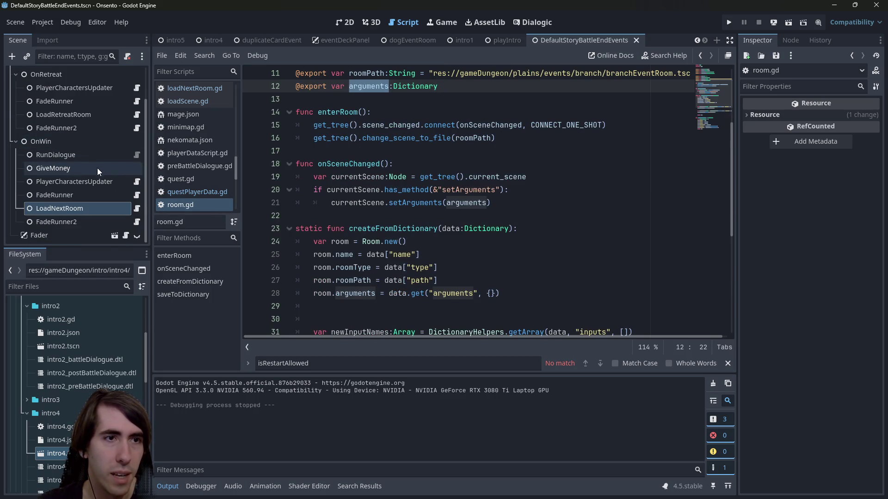
left_click(137, 208)
left_click_drag(552, 186, 291, 190)
key("ctrl+c")
Step: Paste the PlayerData.questPlayerData.enterNextRoom() call at the end of loadScene.gd's run()
scroll(106, 201, "up", 3)
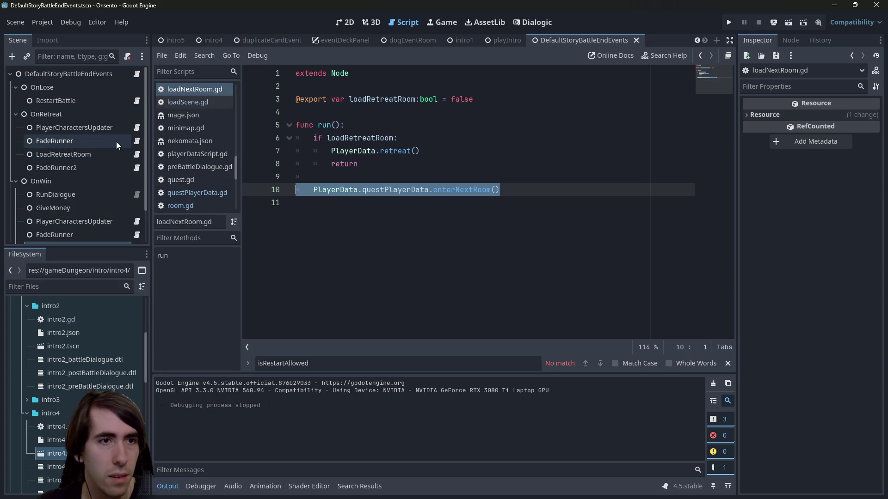
left_click(134, 104)
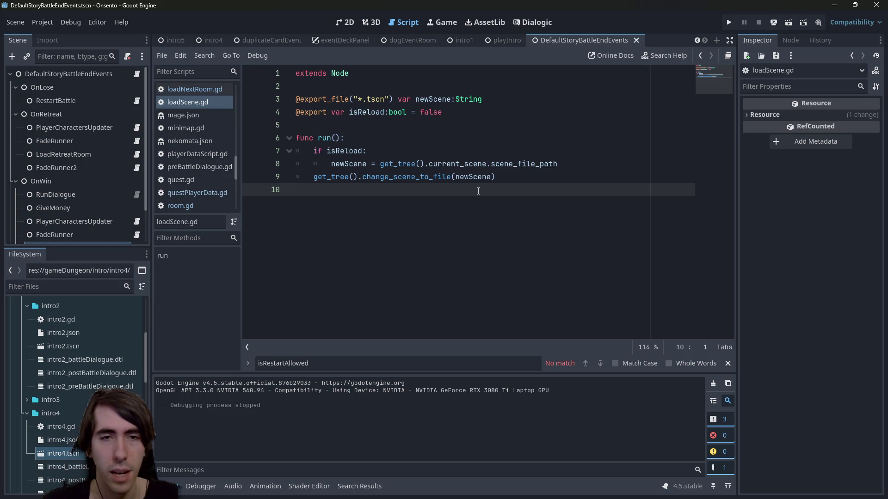
key("ctrl+v")
left_click(525, 177)
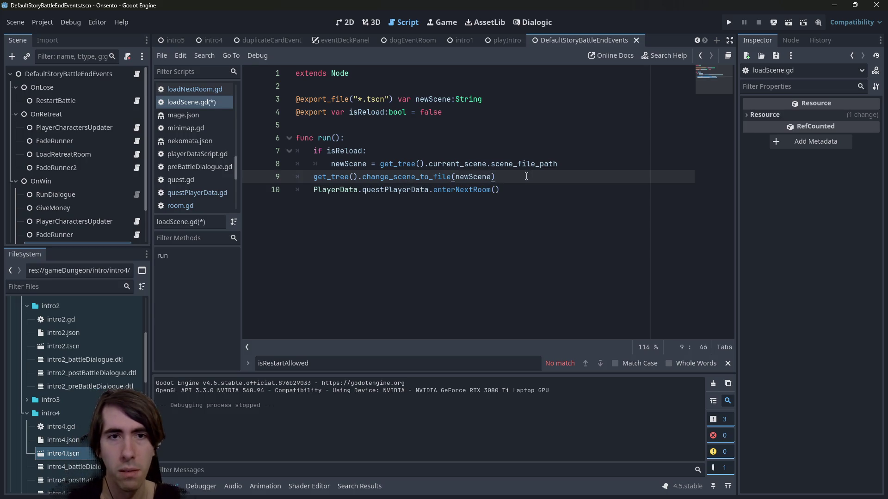
key("Return")
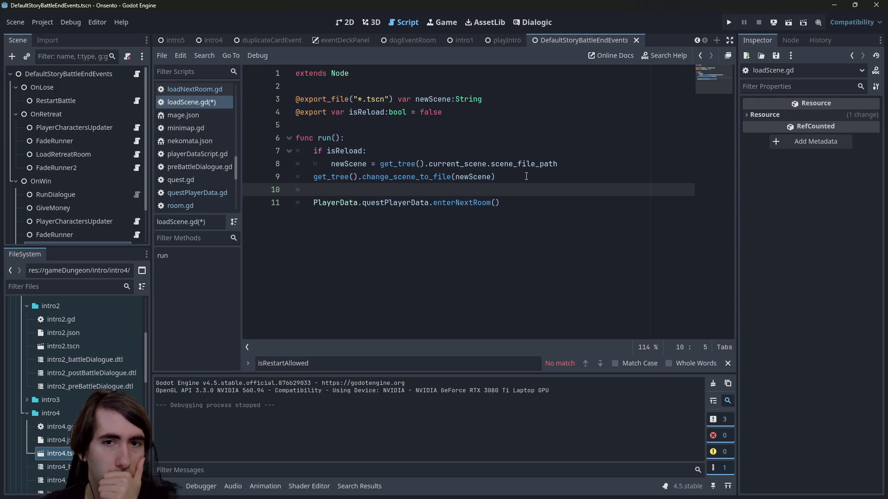
Step: Check enterNextRoom's definition in questPlayerData.gd, then return and select the method name
double_click(467, 199)
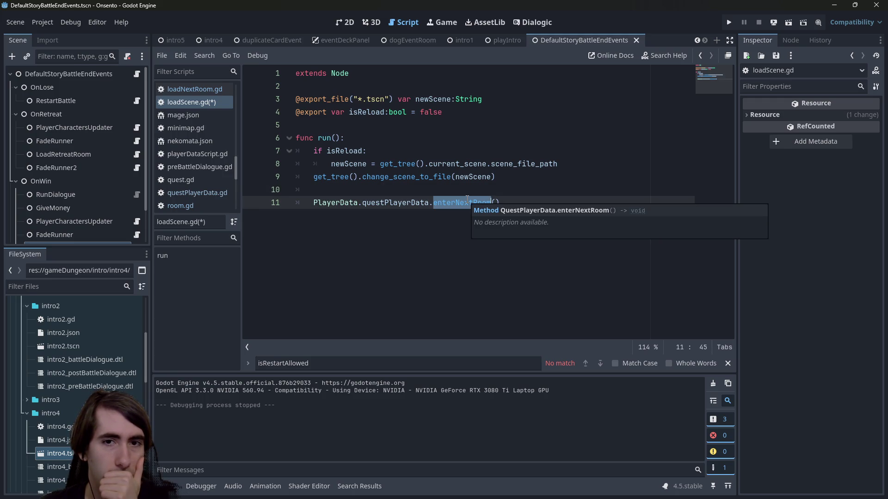
left_click(462, 188)
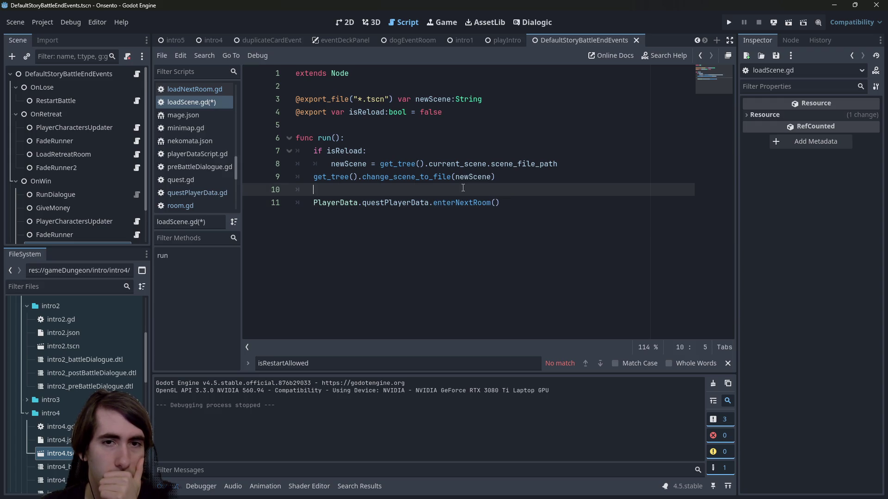
left_click(464, 198)
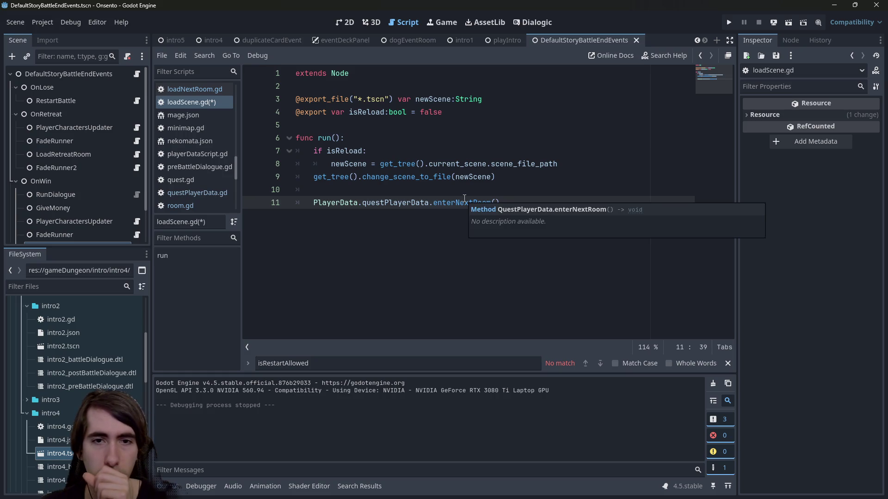
double_click(465, 198)
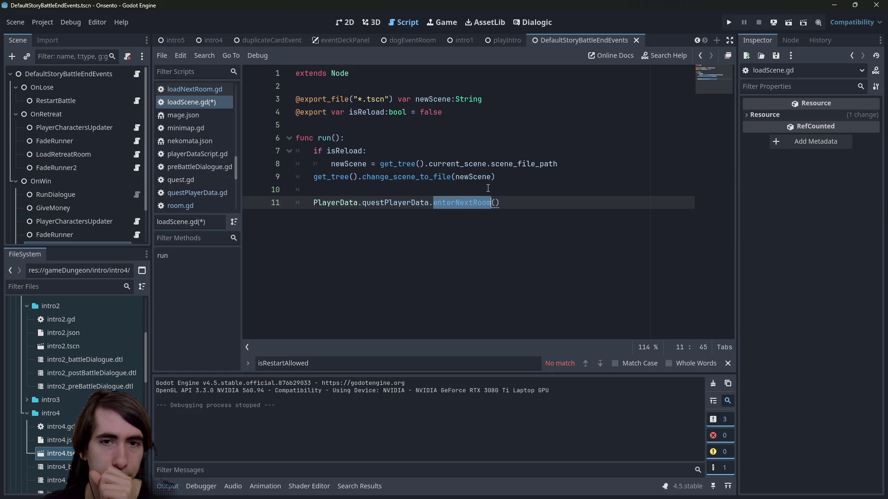
left_click(472, 203)
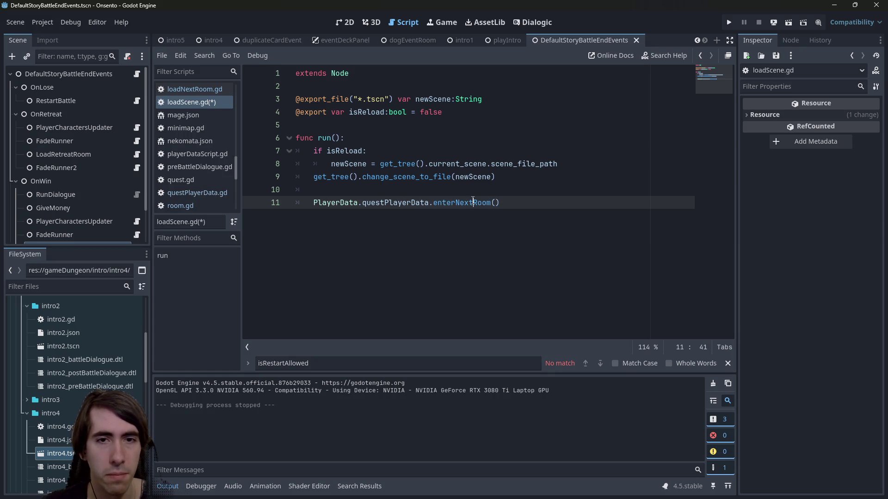
double_click(472, 202)
left_click(472, 199, "ctrl")
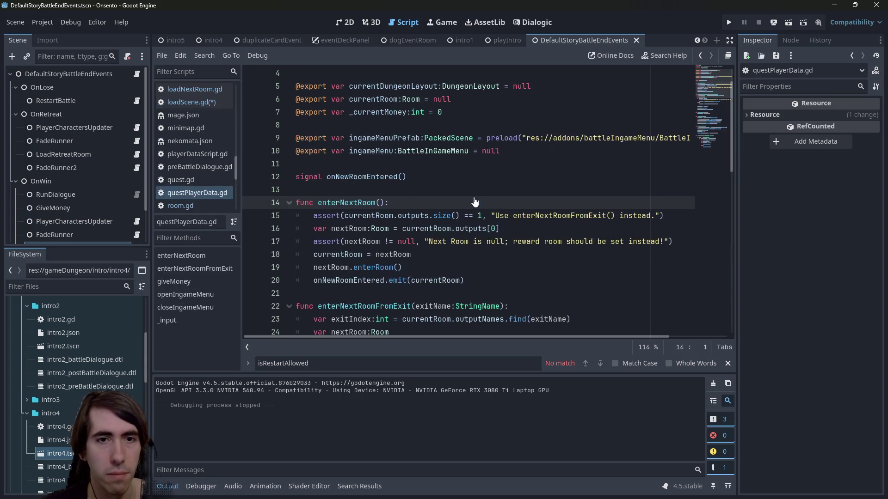
scroll(422, 241, "down", 10)
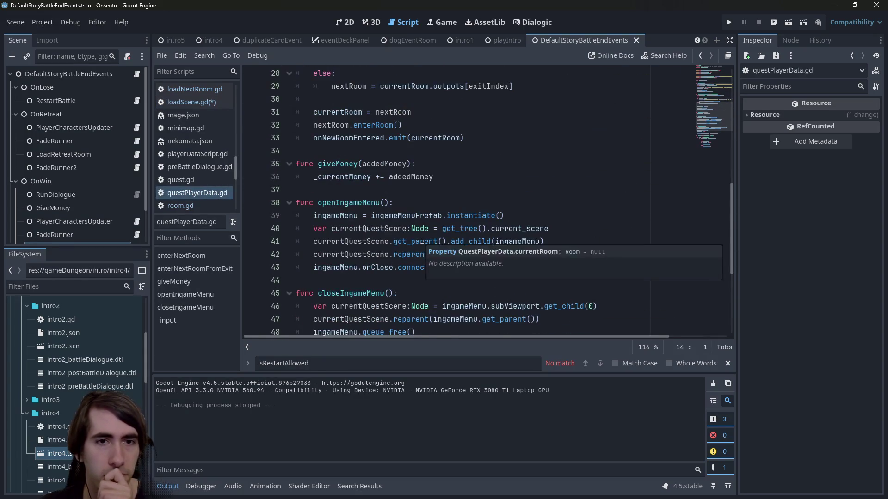
key("alt+Left")
key("alt+Left")
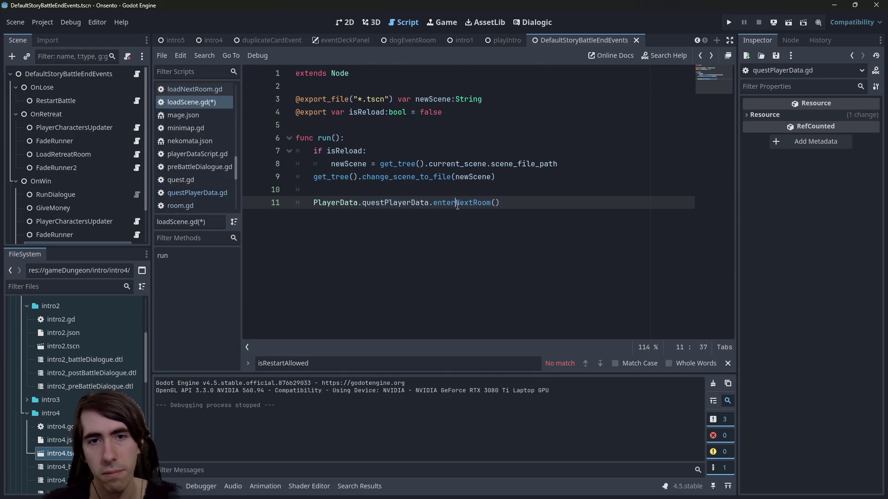
double_click(458, 202)
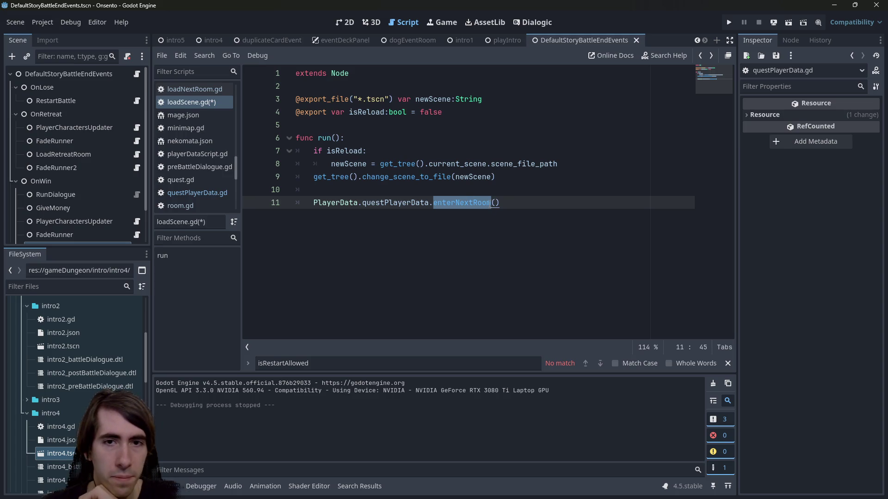
mouse_move(515, 167)
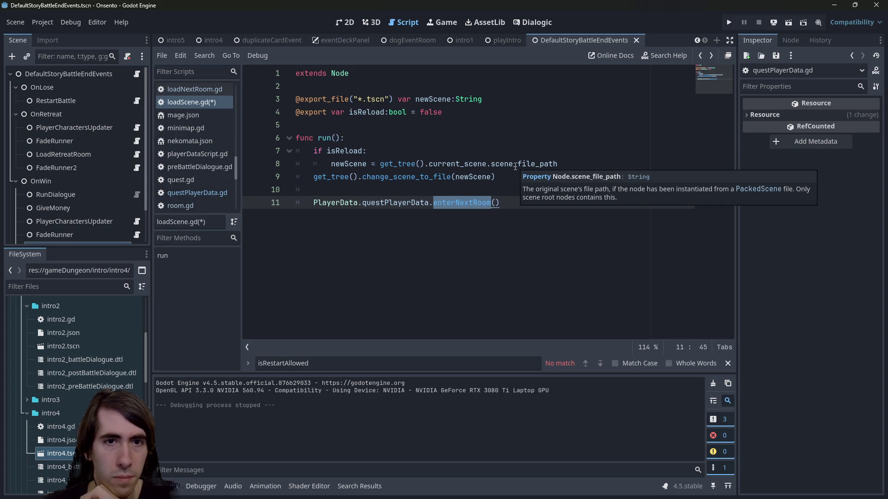
Step: Call reloadRoom() inside the isReload branch and move the scene change into a new else block
type("reloadRoom")
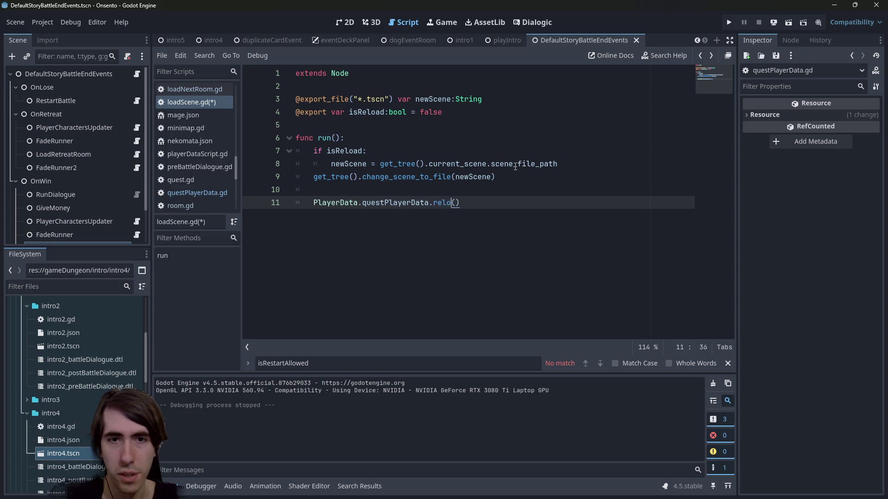
key("alt+Up")
key("alt+Up")
key("Home")
key("Tab")
key("alt+Up")
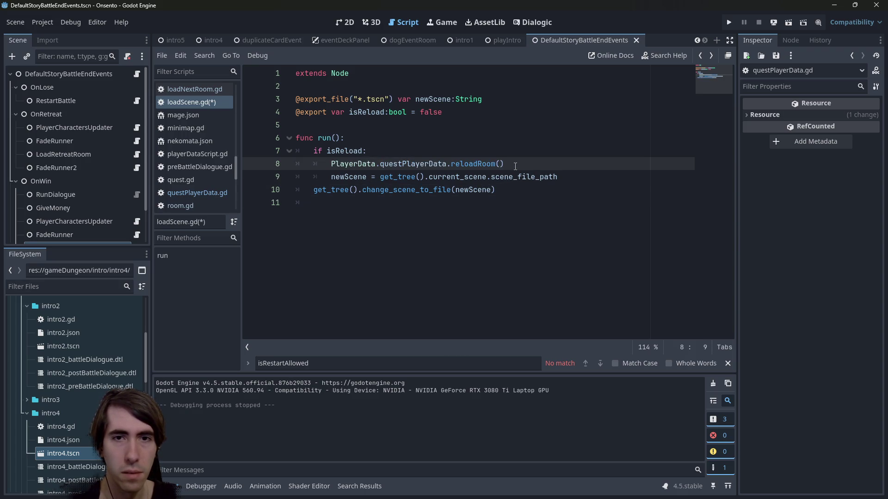
key("End")
key("Return")
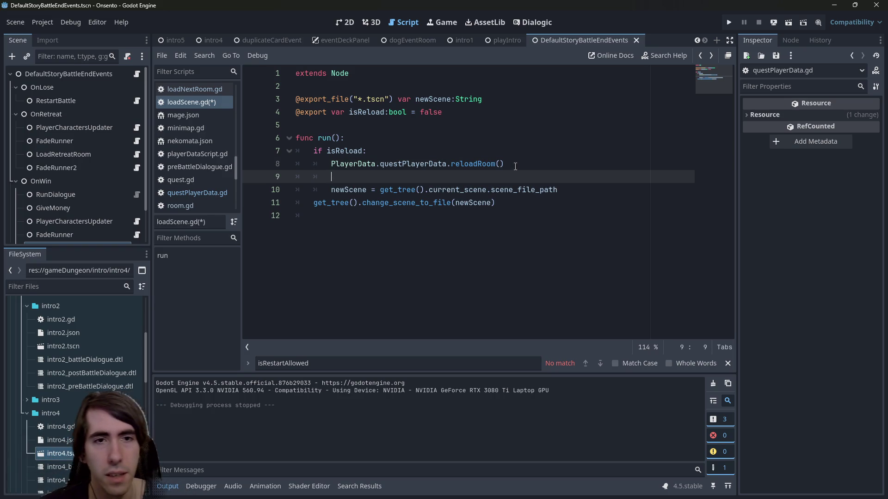
key("BackSpace")
type("else:")
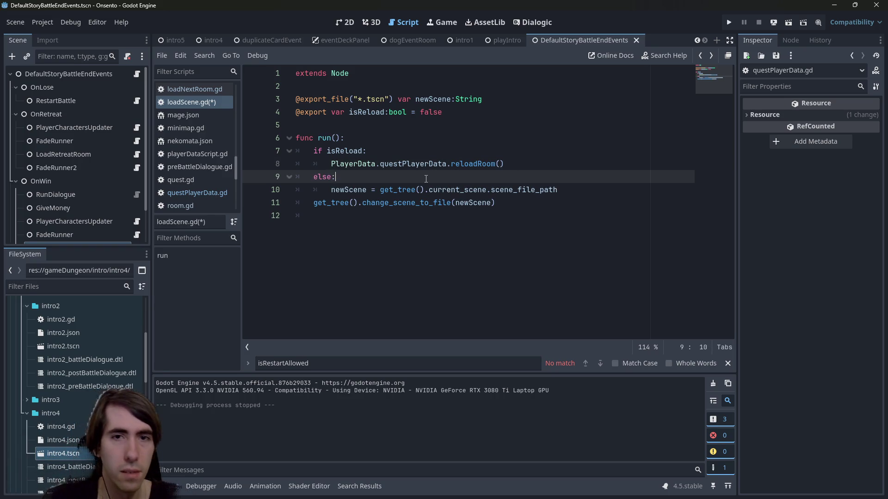
left_click(307, 200)
key("Tab")
key("ctrl+s")
Step: Move the newScene assignment line above else and comment it out
left_click(555, 195)
left_click_drag(554, 197, 276, 188)
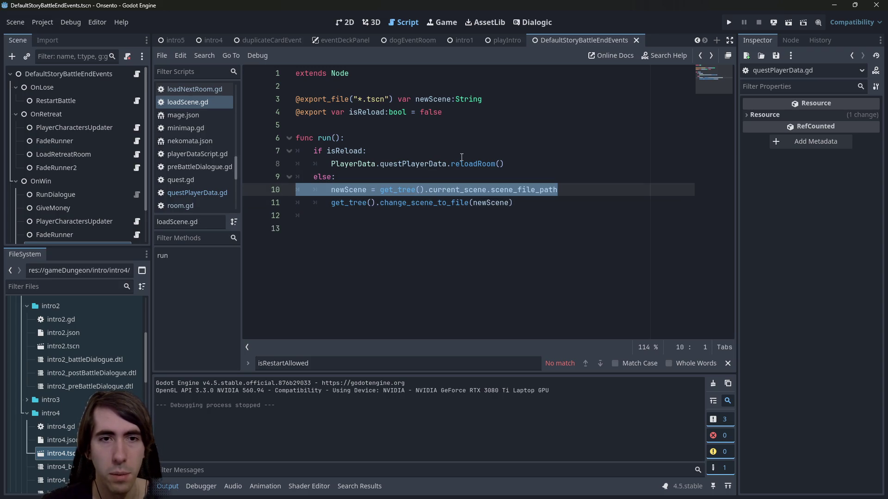
key("alt+Up")
key("ctrl+k")
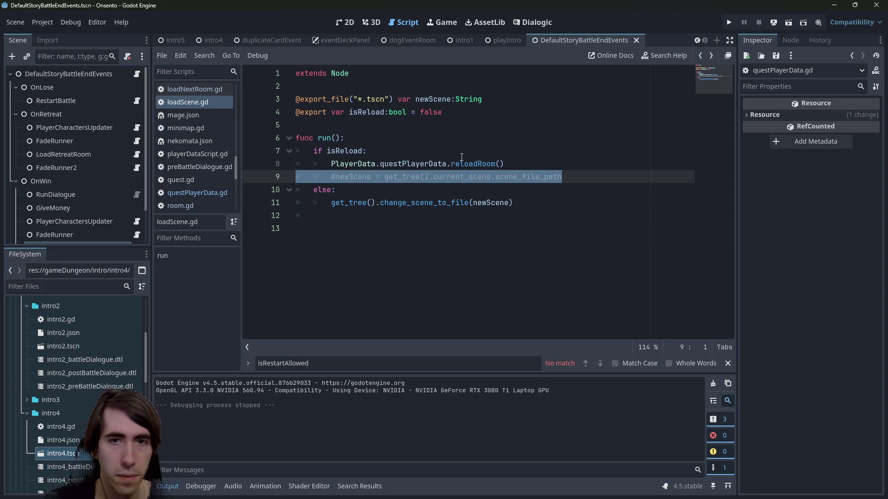
Step: Add a questPlayerData.loadScene() call under else and save
left_click_drag(520, 167, 330, 166)
key("ctrl+c")
left_click(370, 191)
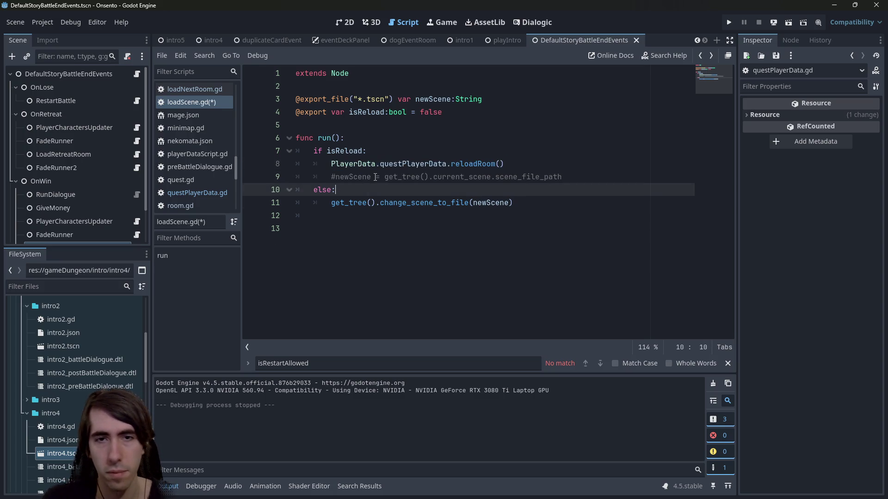
key("Return")
key("ctrl+v")
key("Left")
key("Left")
key("ctrl+shift+Left")
type("loadScene")
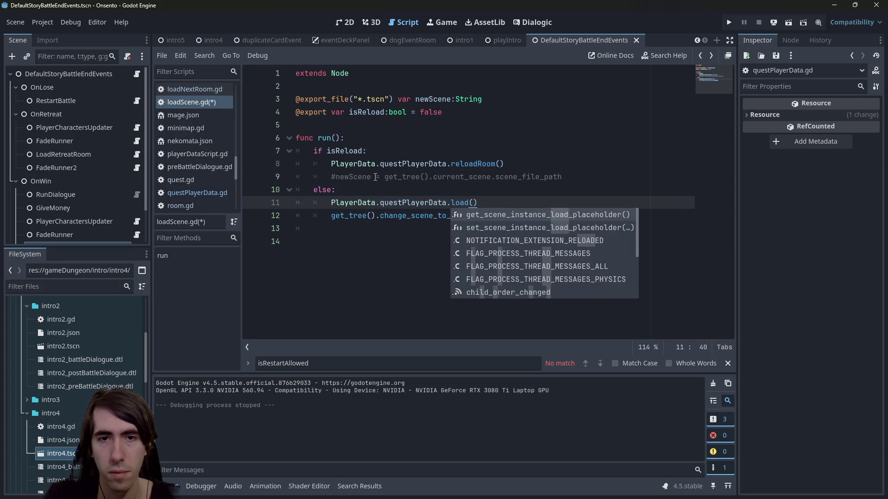
key("ctrl+s")
Step: Comment out the direct change_scene_to_file call and save
left_click(561, 215)
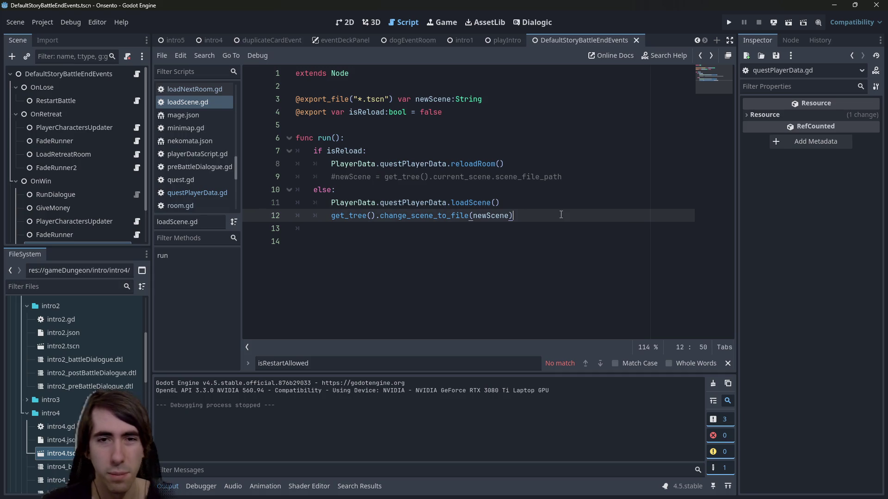
key("ctrl+k")
key("ctrl+s")
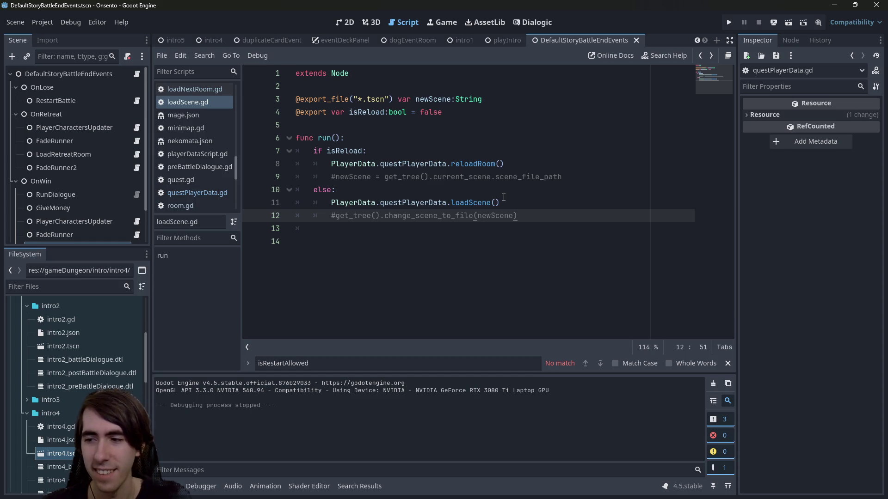
Step: Follow questPlayerData on line 8 to its declaration in playerDataScript.gd
left_click(483, 163)
triple_click(478, 163)
left_click(479, 163)
left_click(422, 164, "ctrl")
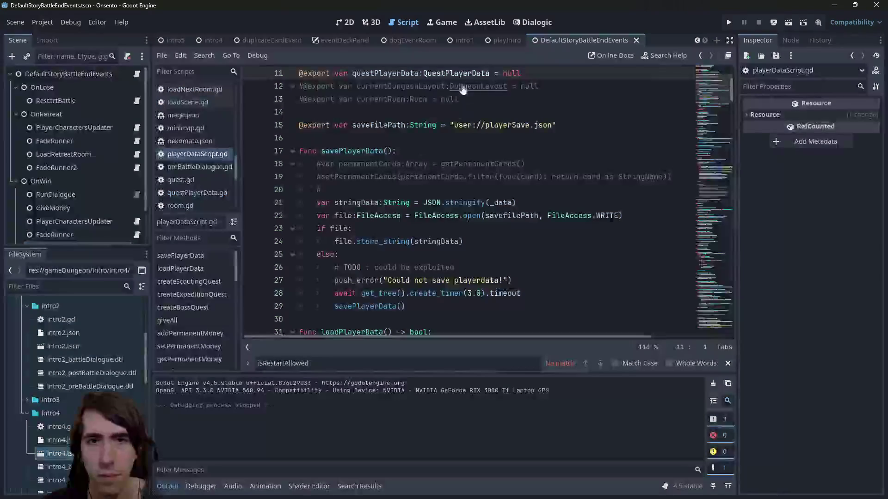
Step: Add func reloadRoom() calling currentRoom.enterRoom() after enterNextRoom in questPlayerData.gd
left_click(461, 73, "ctrl")
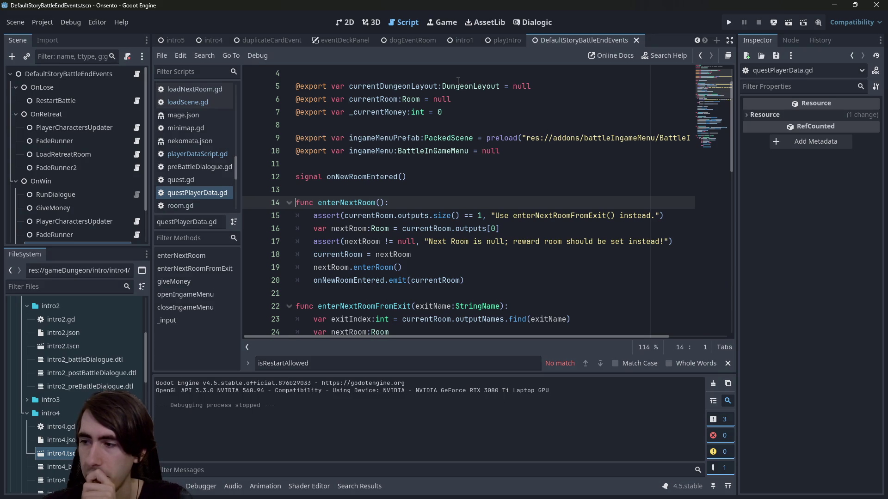
scroll(486, 243, "down", 10)
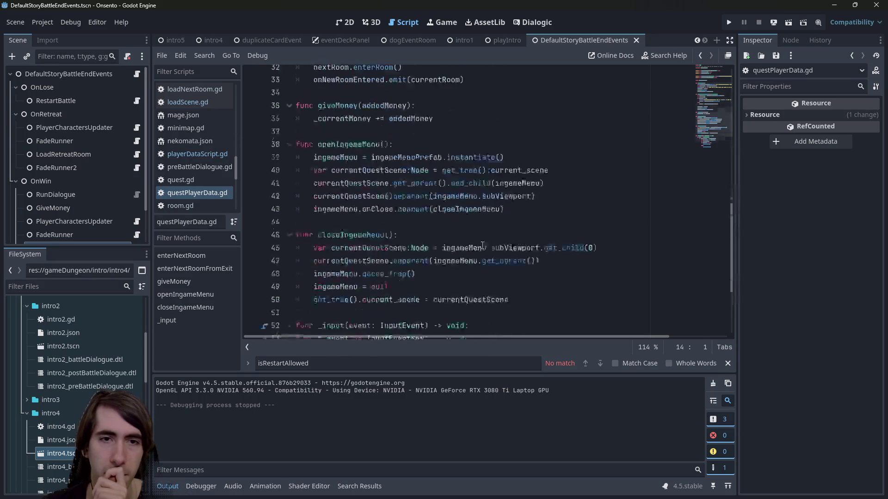
scroll(485, 243, "up", 8)
left_click(388, 188)
key("Return")
key("Return")
key("Up")
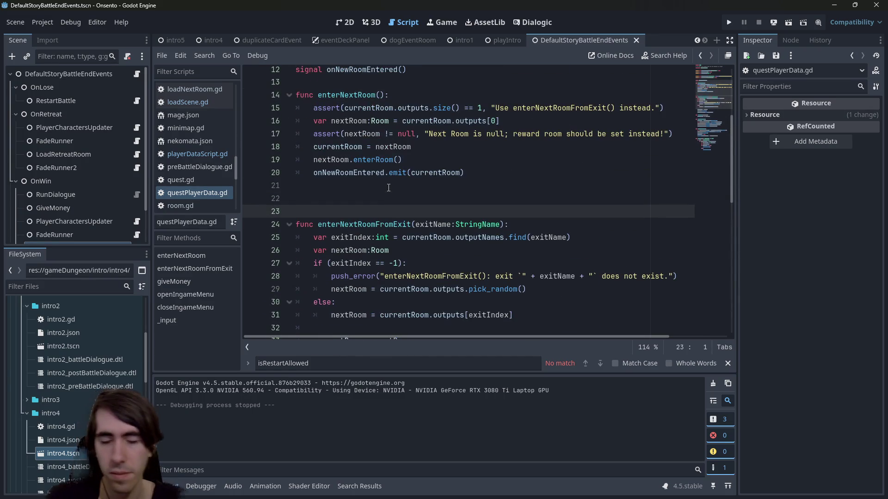
type("func reloadRoom()->")
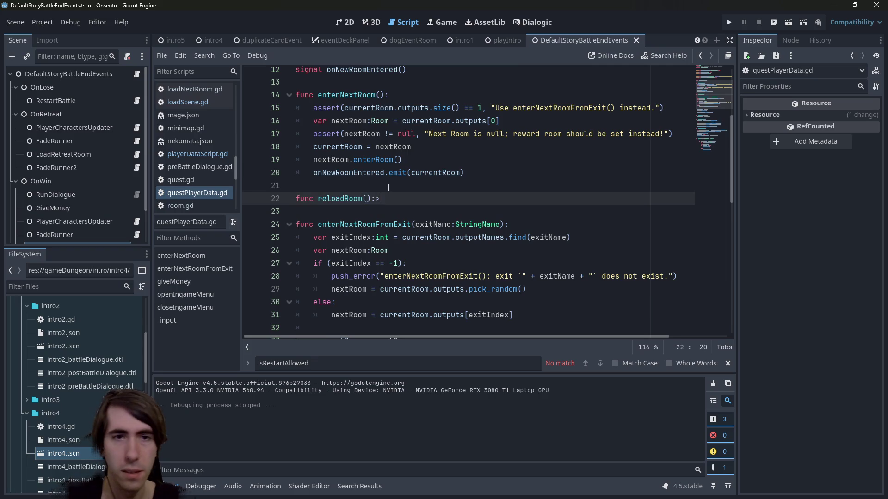
key("Return")
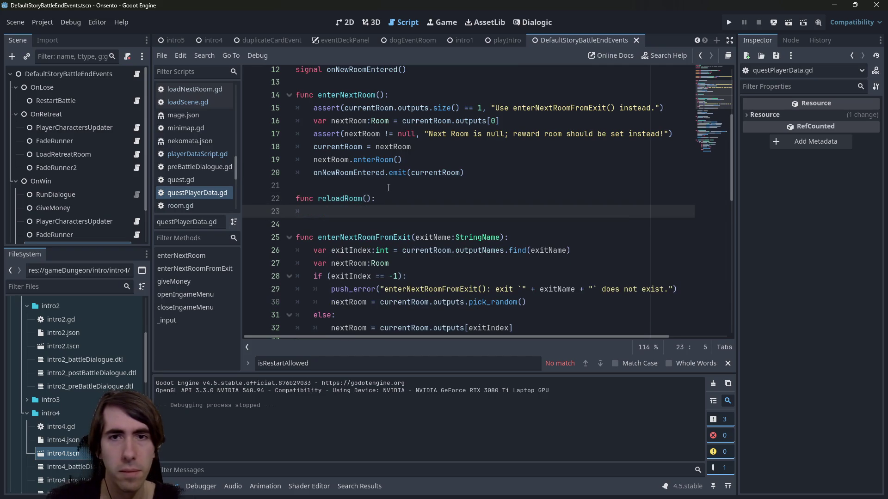
scroll(389, 187, "up", 4)
scroll(388, 185, "down", 3)
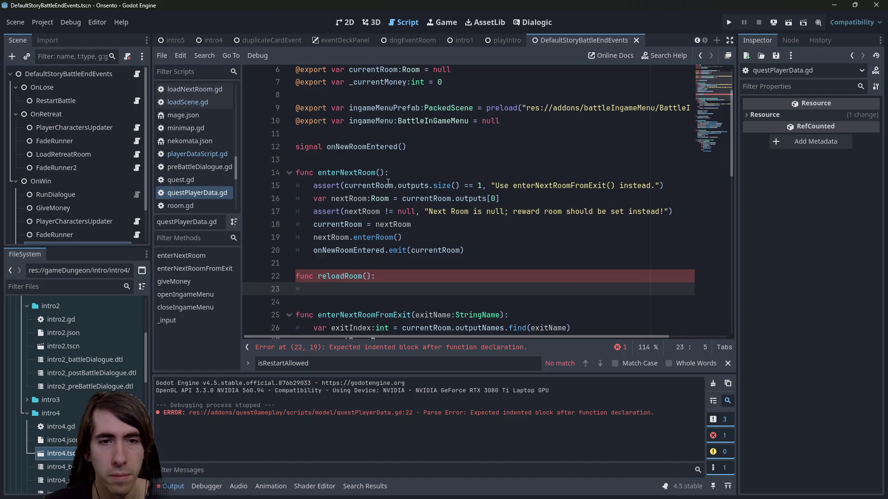
type("currentRoom.enterRoom()")
Step: Jump to enterRoom's definition in room.gd
scroll(370, 196, "down", 1)
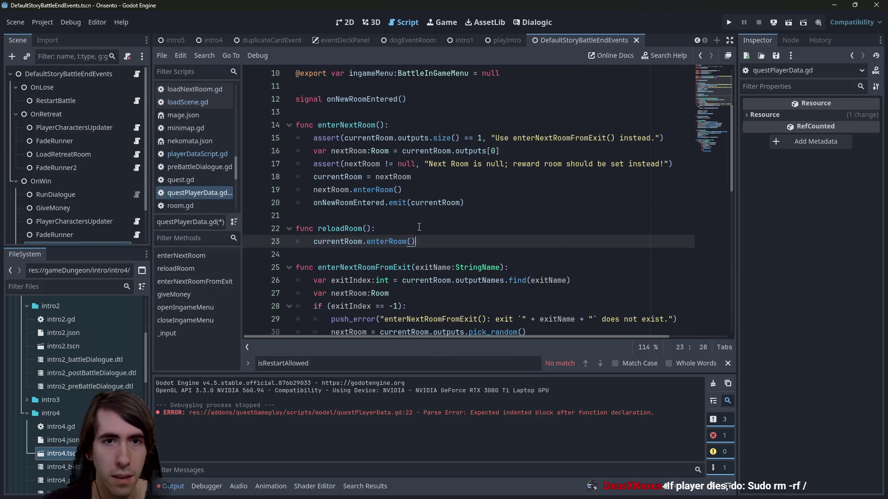
left_click(383, 191)
left_click(385, 191, "ctrl")
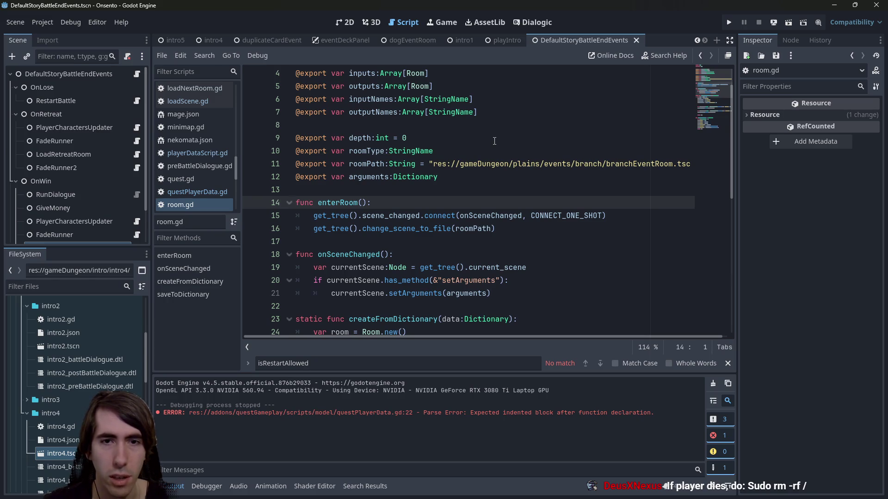
Step: Back in questPlayerData.gd, search all files for every use of the onNewRoomEntered signal
scroll(494, 141, "down", 1)
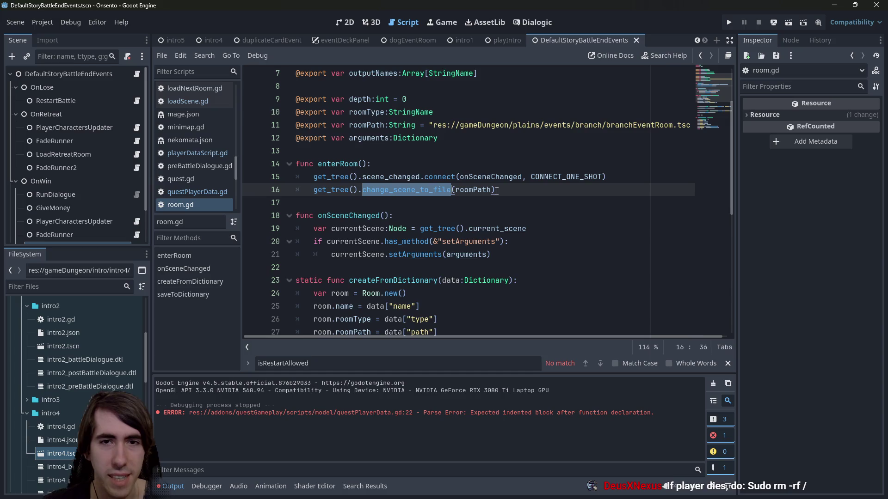
scroll(497, 191, "down", 2)
key("alt+Left")
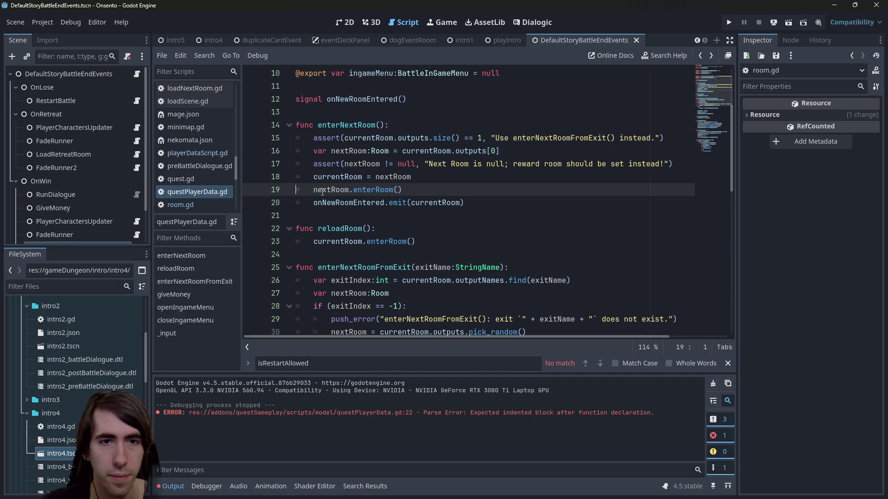
key("Home")
key("Down")
key("ctrl+shift+Right")
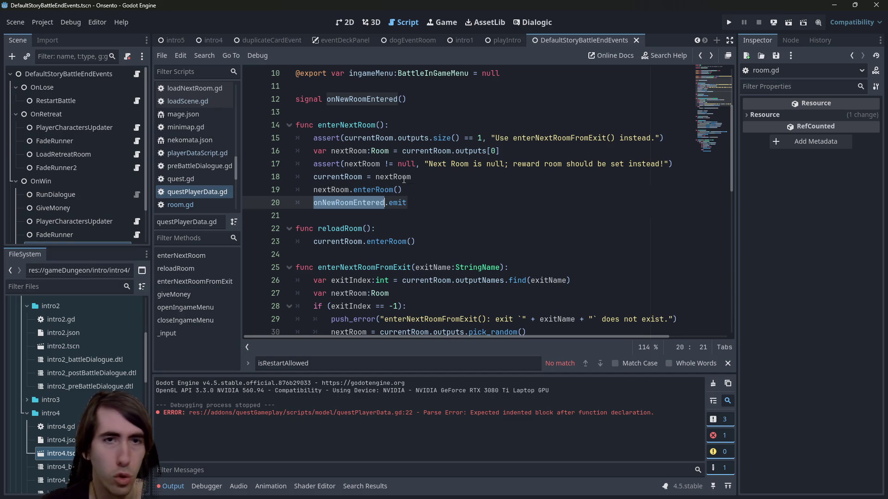
scroll(361, 217, "down", 4)
scroll(361, 217, "down", 1)
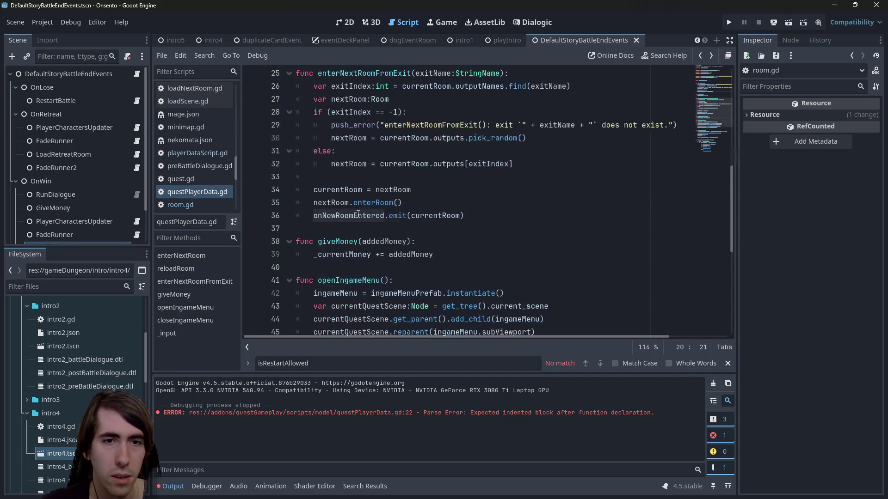
scroll(357, 213, "up", 1)
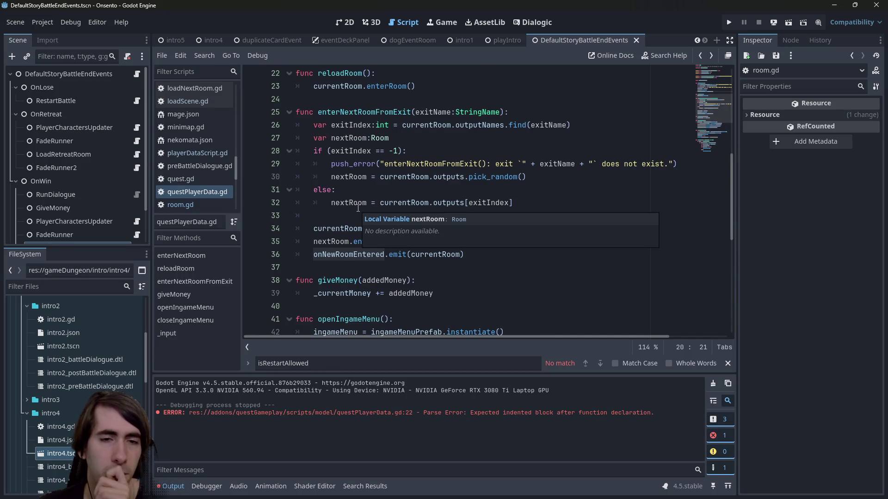
scroll(344, 220, "up", 7)
scroll(342, 222, "down", 7)
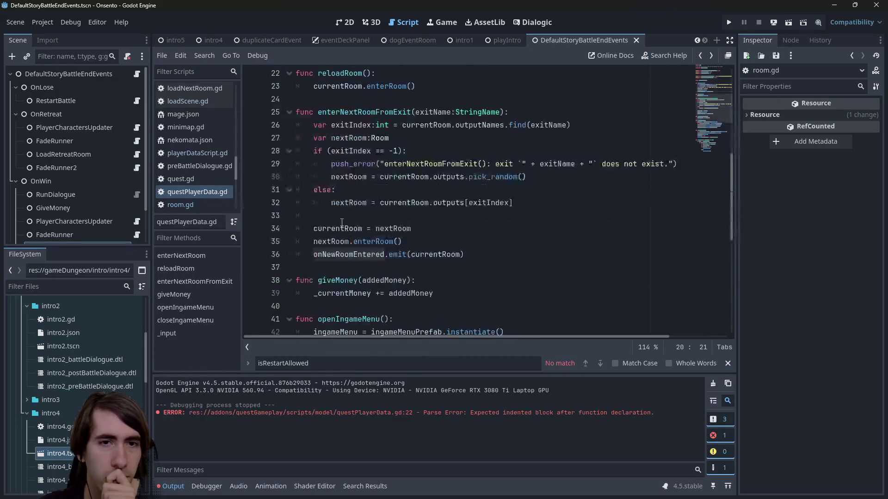
scroll(341, 222, "down", 8)
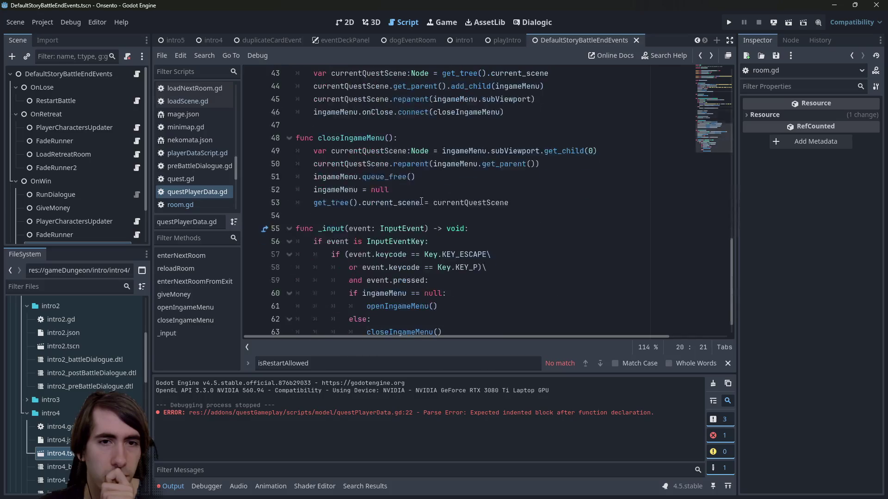
scroll(421, 201, "up", 6)
scroll(422, 201, "up", 4)
double_click(371, 137)
key("ctrl+shift+f")
key("Return")
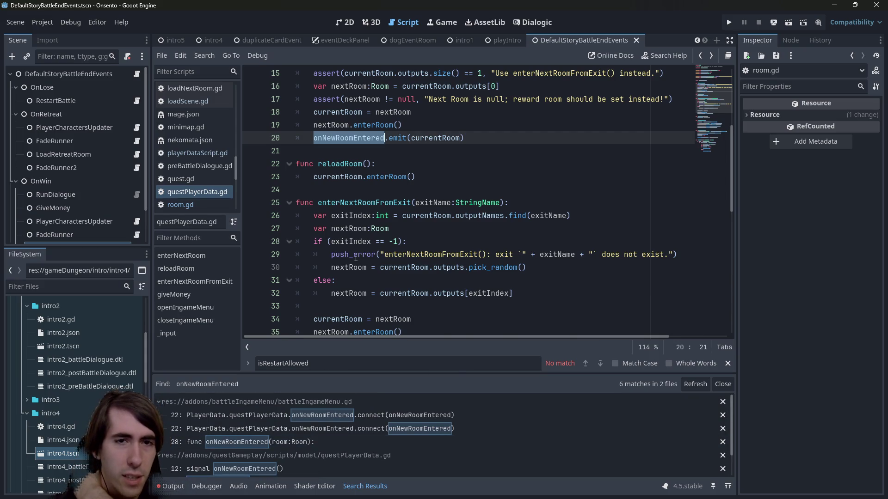
Step: Copy the onNewRoomEntered emit call into reloadRoom below the enterRoom line
scroll(483, 257, "up", 3)
left_click_drag(483, 257, 311, 255)
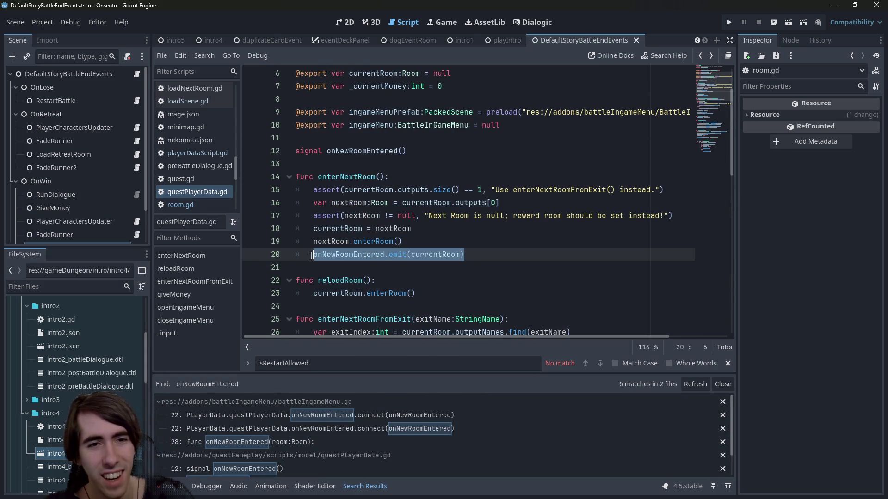
key("ctrl+c")
left_click(447, 298)
key("Return")
key("ctrl+v")
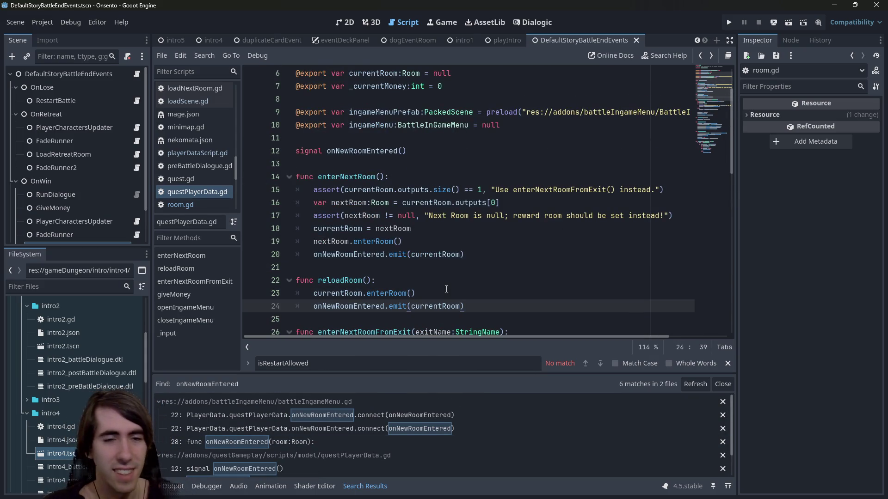
Step: Wrap reloadRoom's enterRoom call in 'if currentRoom != null:' and save the script
double_click(389, 293)
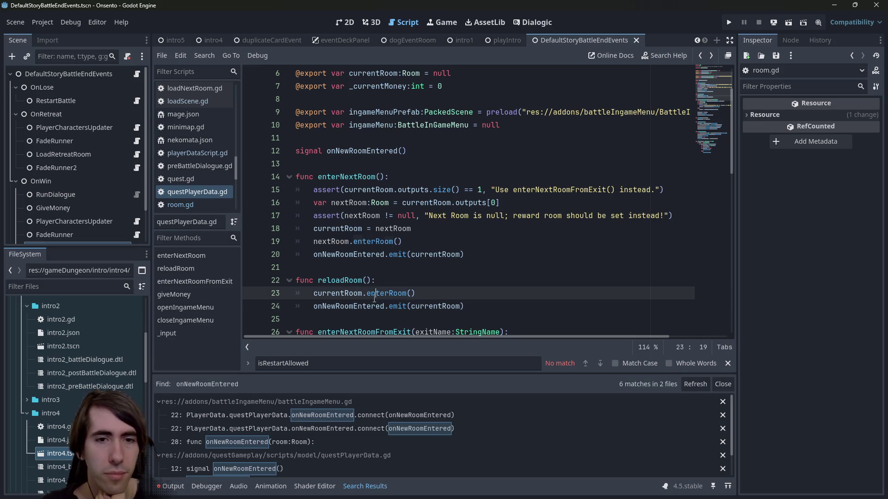
double_click(362, 293)
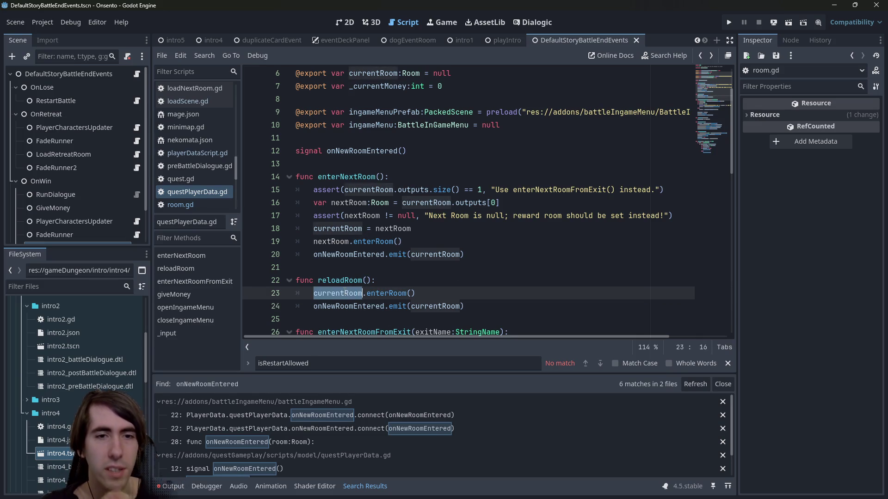
left_click(393, 281)
key("Return")
type("if currentRoom")
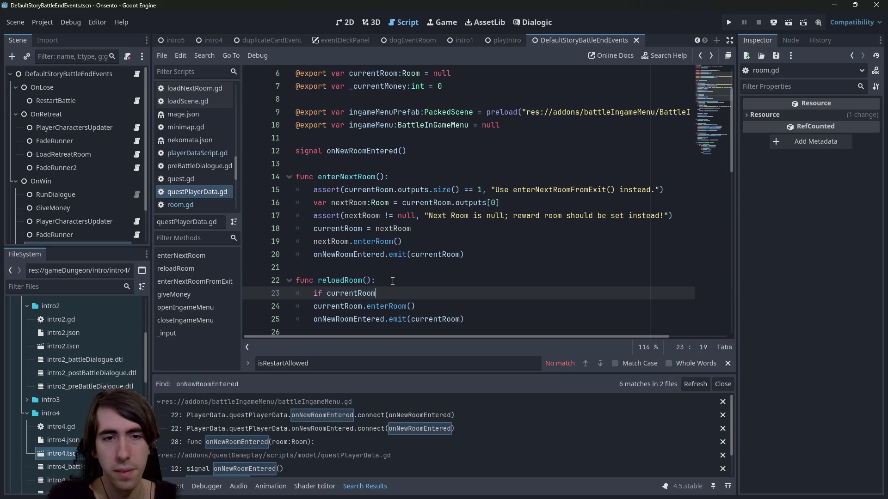
type(" != null:")
key("Down")
key("Home")
key("Tab")
key("ctrl+s")
Step: Add an else branch holding the change_scene_to_file line copied from room.gd's enterRoom
left_click(398, 307, "ctrl")
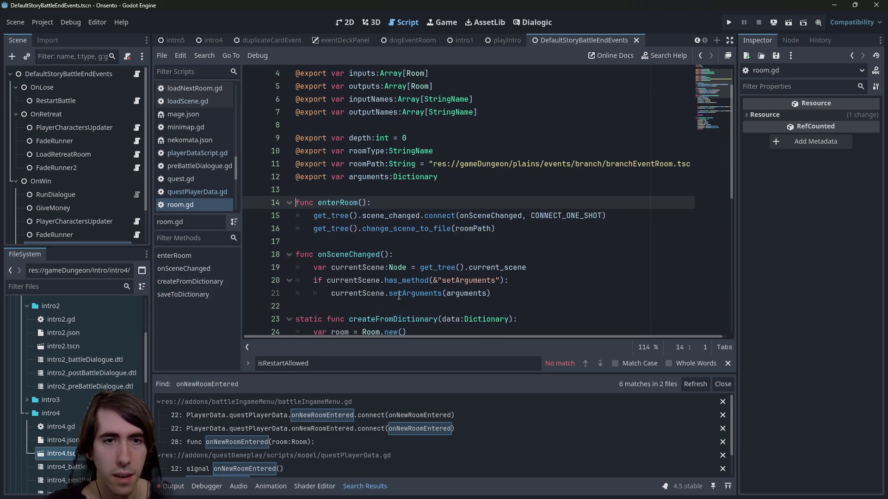
triple_click(531, 233)
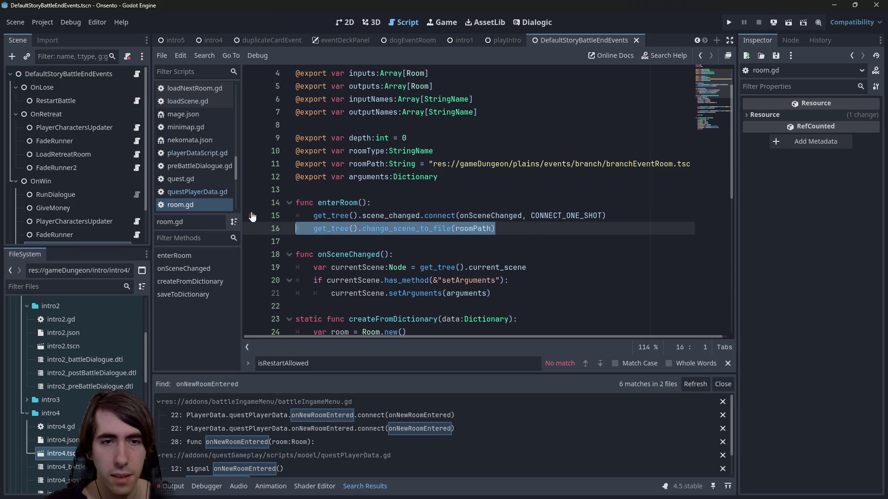
key("alt+Left")
key("Down")
key("End")
key("Up")
key("Return")
key("BackSpace")
type("else:")
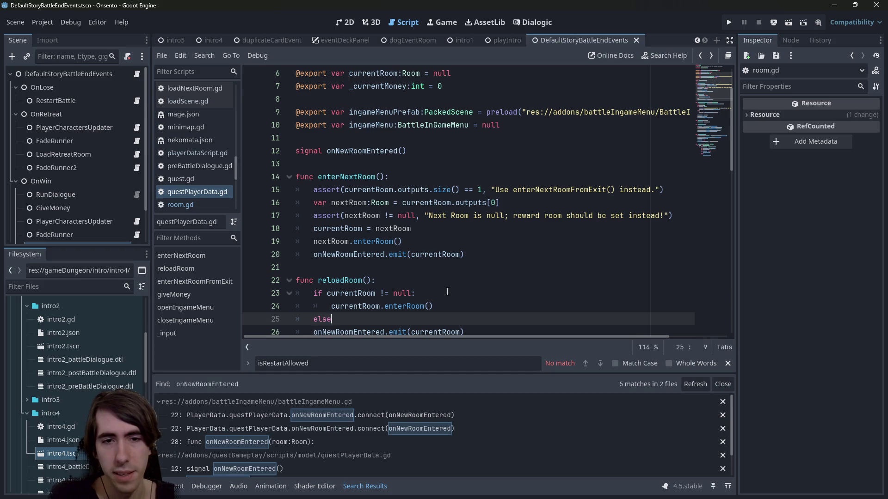
key("Return")
key("ctrl+v")
key("shift+Tab")
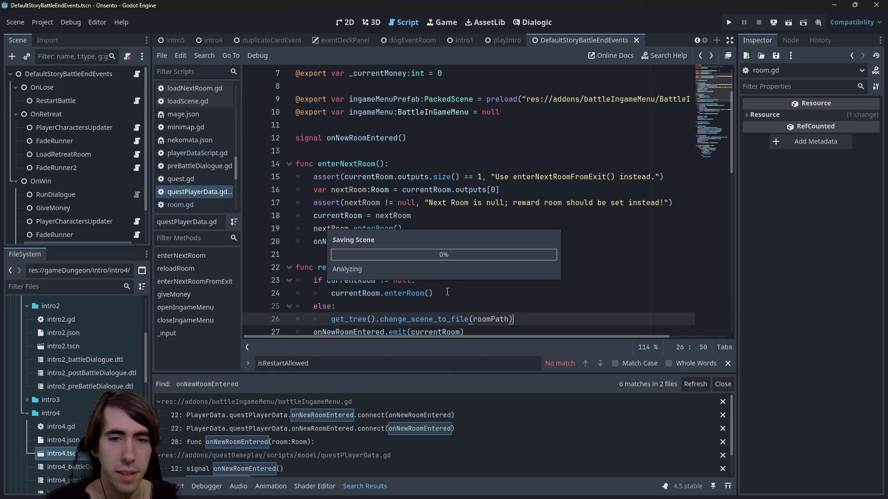
Step: Replace the undeclared roomPath with 'get_tree().get_curren', then bring up the LoadNextRoom script
scroll(457, 282, "down", 2)
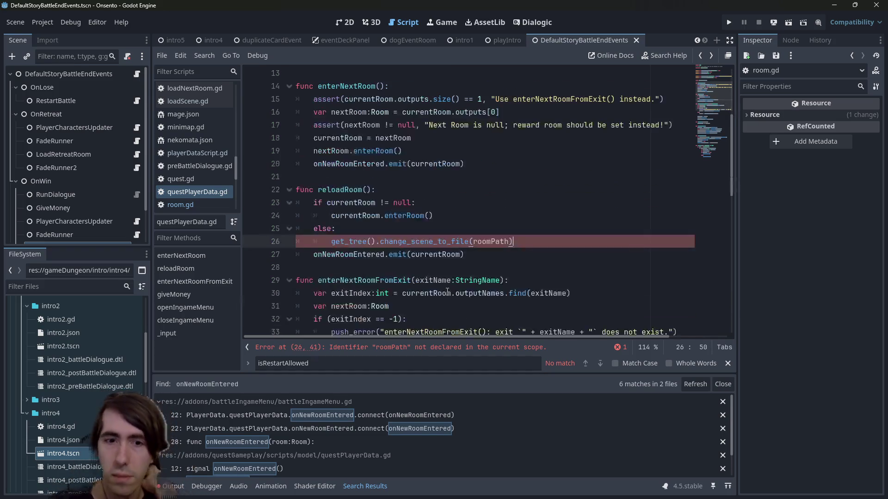
double_click(491, 242)
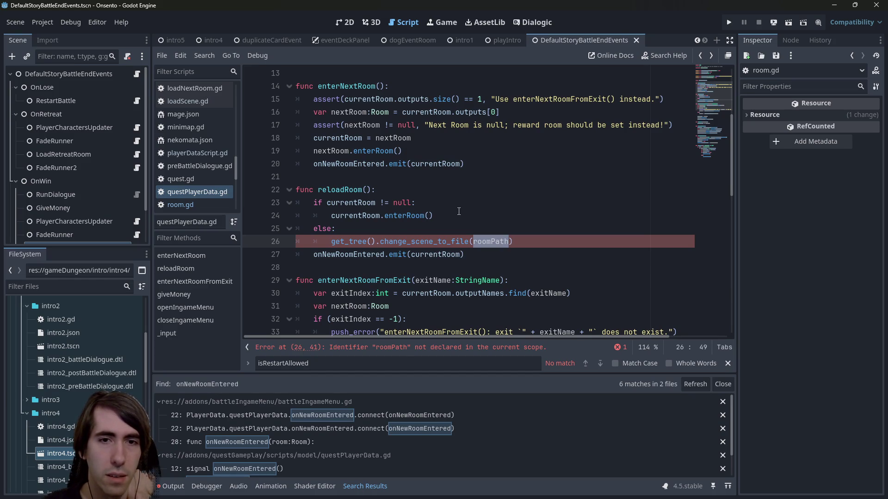
double_click(334, 242)
key("shift+Right")
key("shift+Right")
key("ctrl+c")
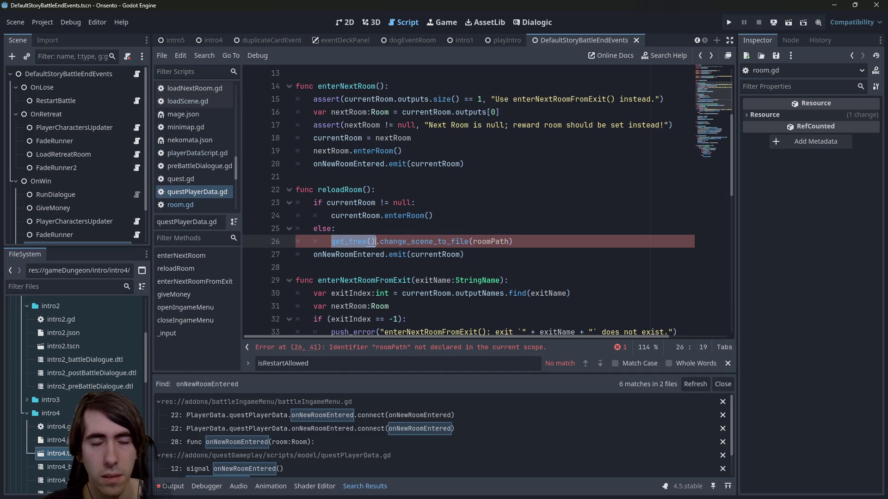
double_click(491, 242)
key("ctrl+v")
type(".get_curr")
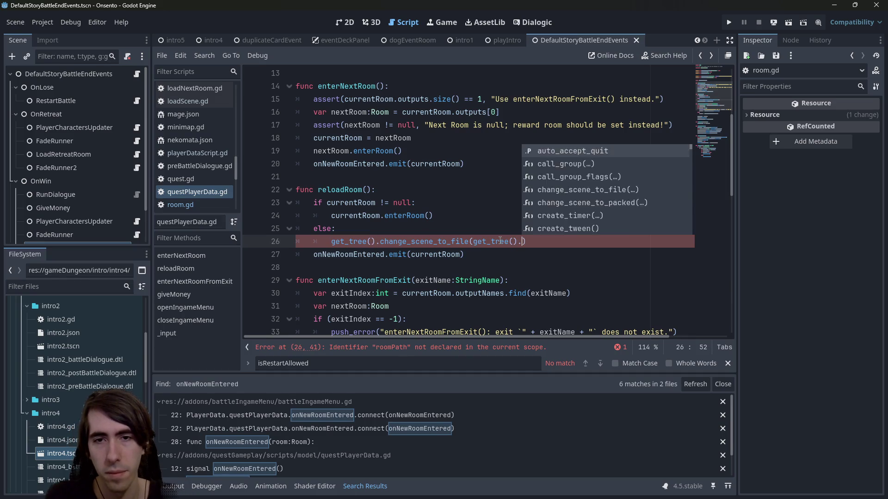
type("en")
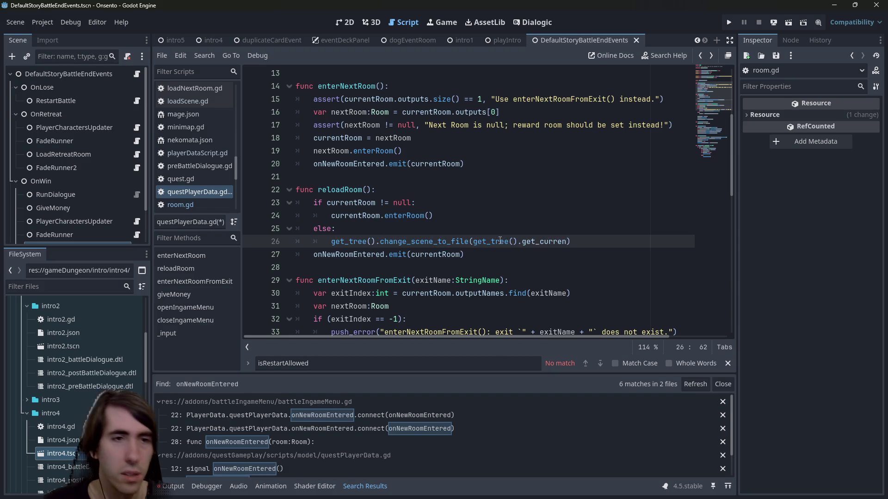
scroll(89, 220, "down", 2)
left_click(137, 208)
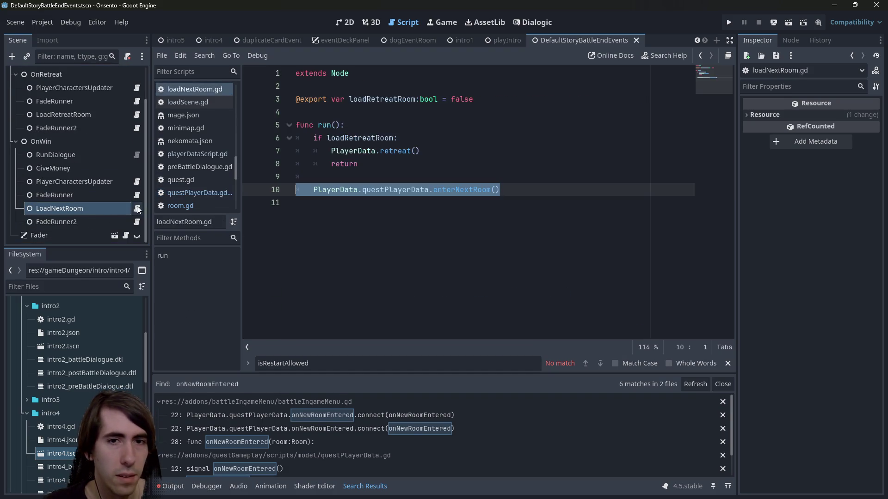
Step: Replace the half-typed get_curren with current_scene.scene_file_path from RestartBattle's script, and save
left_click(460, 168)
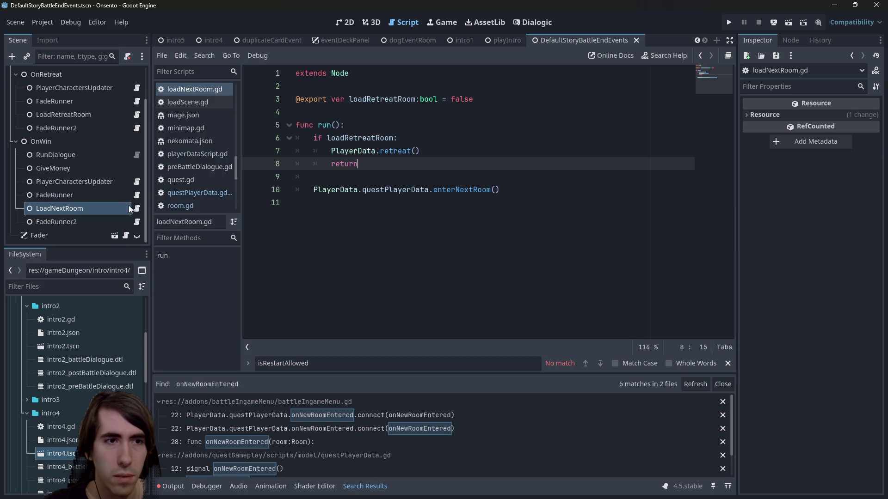
scroll(129, 107, "up", 3)
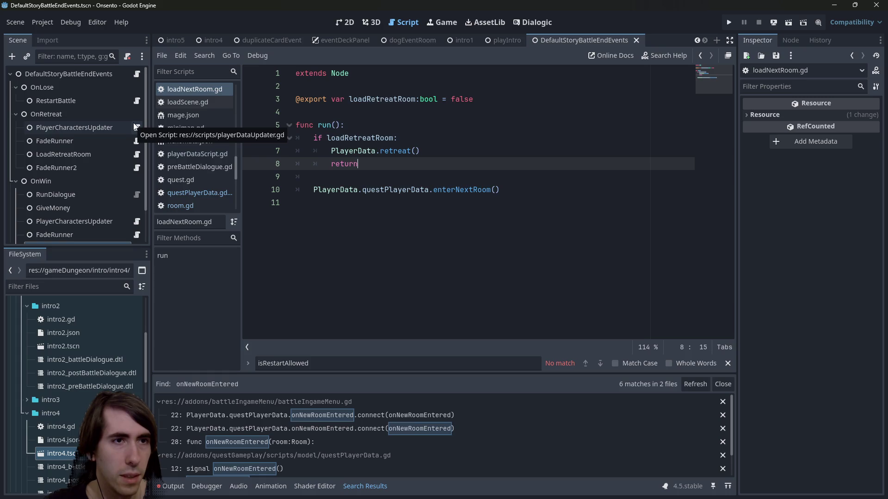
left_click(137, 101)
left_click(518, 216)
left_click_drag(562, 177, 383, 177)
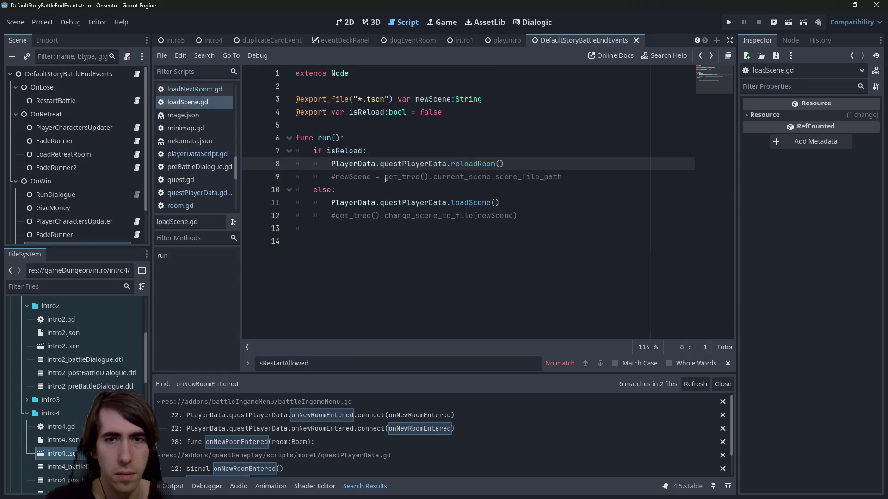
key("alt+Left")
key("alt+Left")
key("alt+Left")
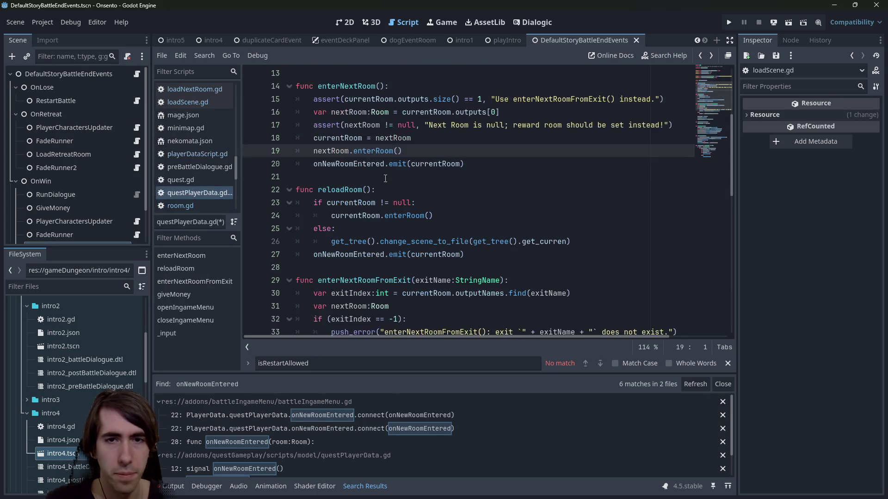
double_click(551, 243)
key("ctrl+BackSpace")
key("ctrl+BackSpace")
key("ctrl+BackSpace")
key("ctrl+v")
key("ctrl+s")
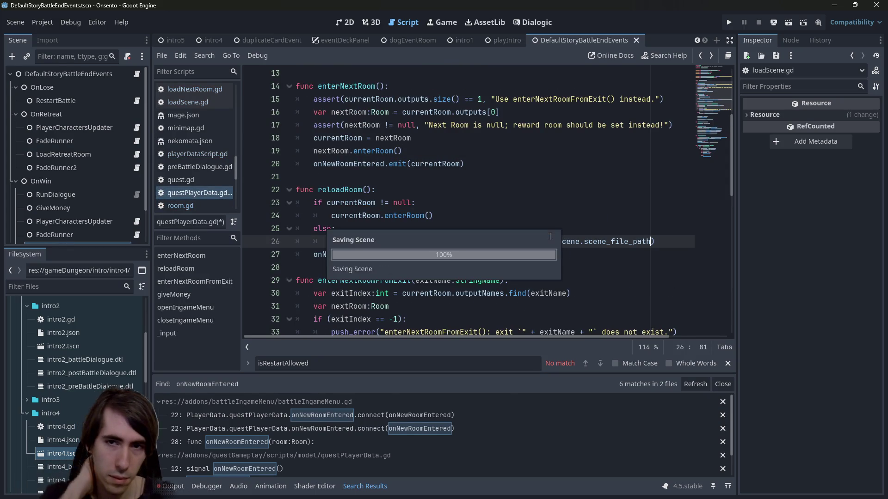
Step: Add 'var tree = get_tree()' under else and replace both get_tree() calls with tree
left_click(549, 235)
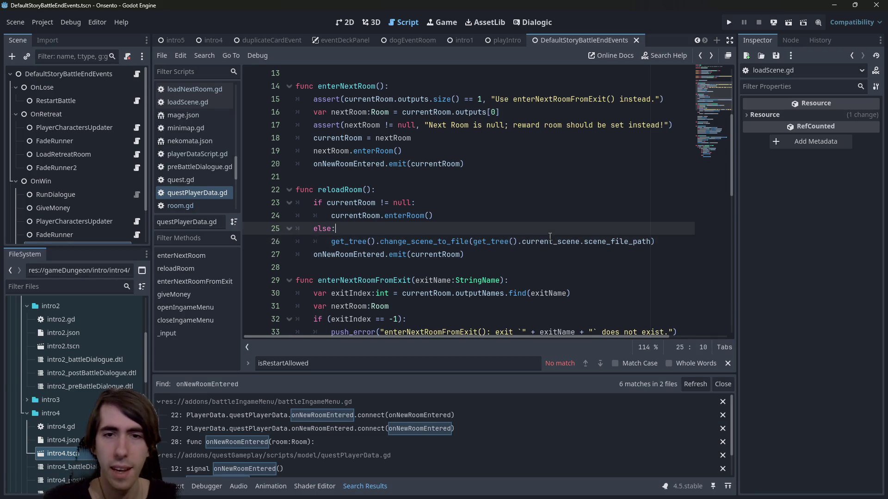
key("Return")
type("var tree =")
key("Down")
key("shift+Home")
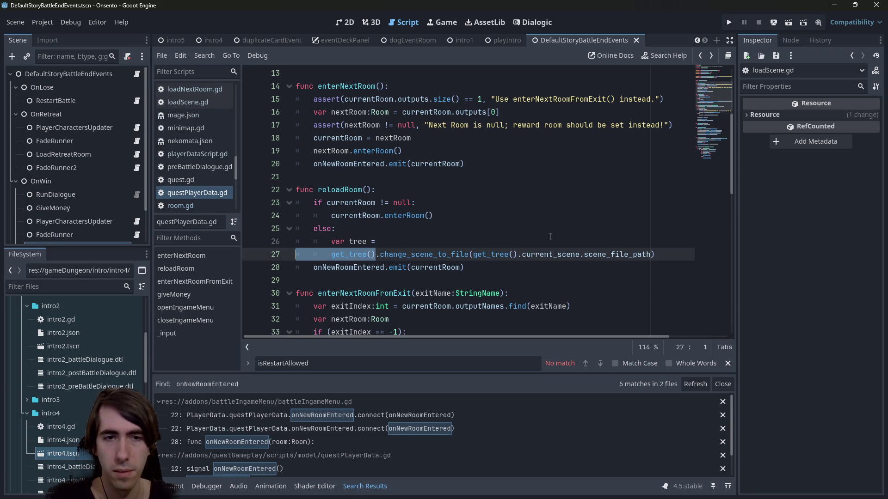
key("Up")
key("End")
key("ctrl+v")
key("Down")
key("Home")
key("ctrl+Right")
key("shift+Home")
key("Right")
key("ctrl+d")
key("ctrl+d")
key("BackSpace")
type("tree")
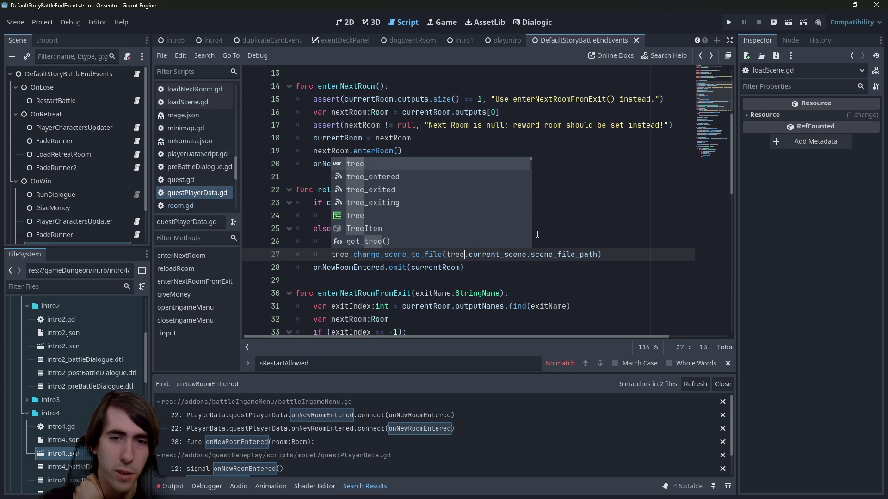
Step: Give the tree variable on line 26 the explicit type ':SceneTree' and save the script
left_click(602, 256)
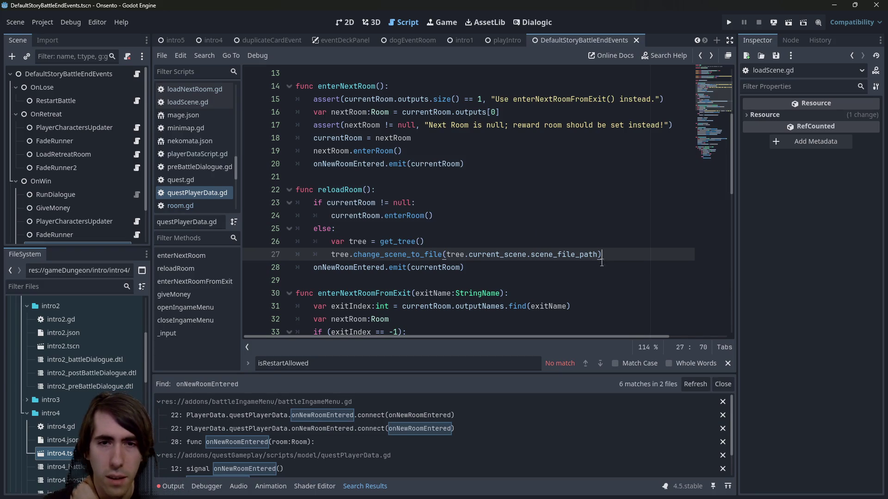
left_click(622, 245)
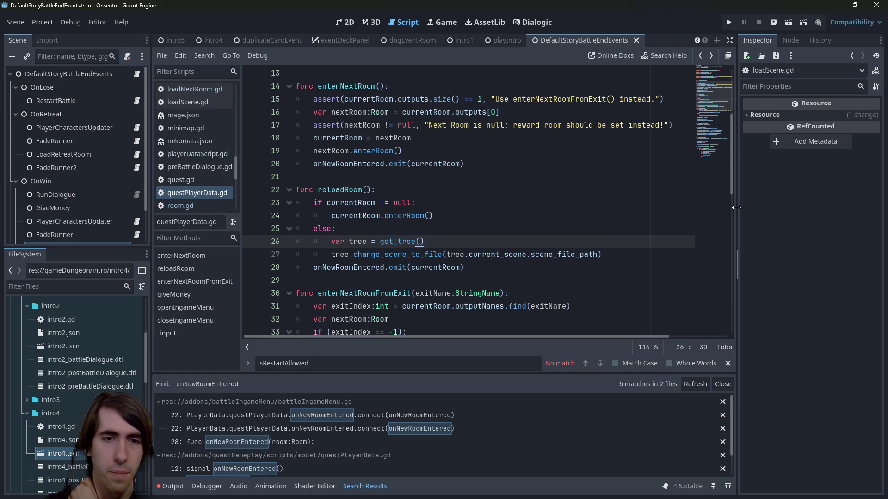
mouse_move(403, 242)
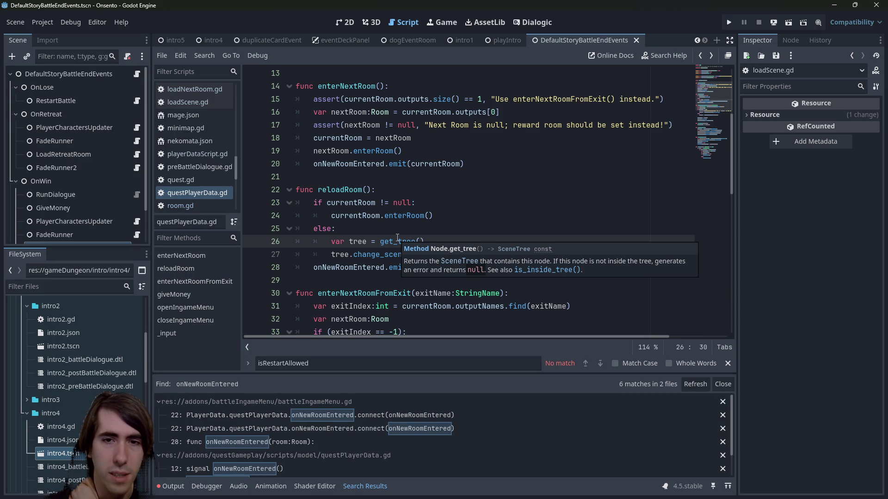
left_click(367, 241)
type("LS")
key("BackSpace")
key("BackSpace")
type(":SceneT")
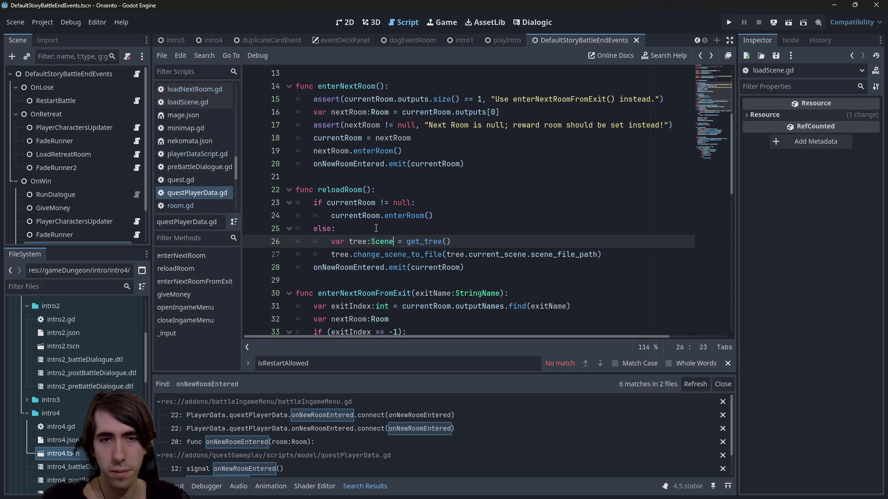
type("ree")
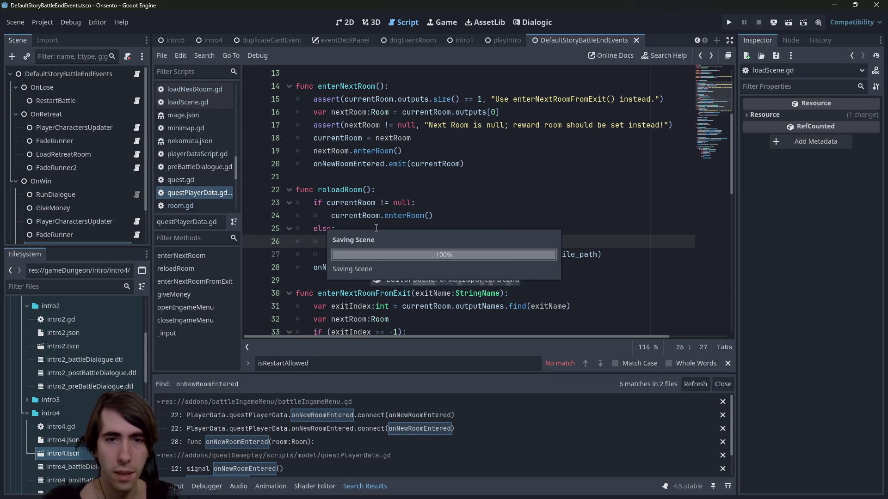
left_click(379, 241)
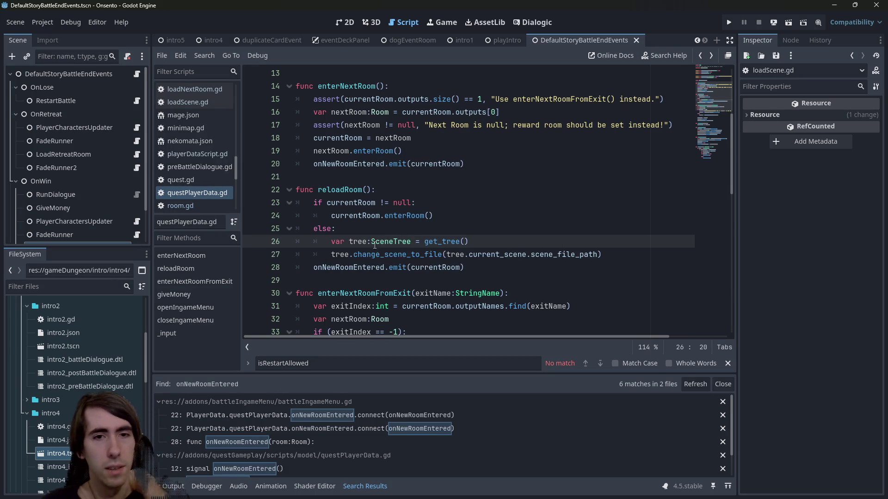
scroll(60, 215, "down", 2)
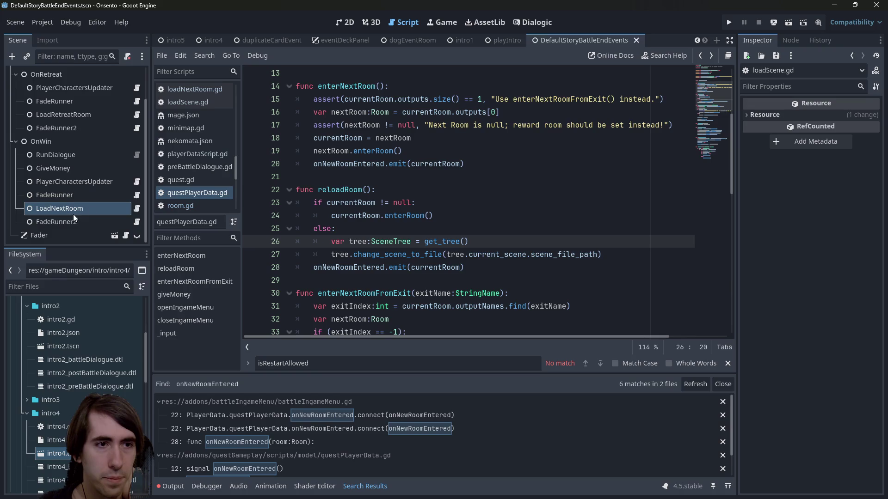
scroll(136, 209, "up", 2)
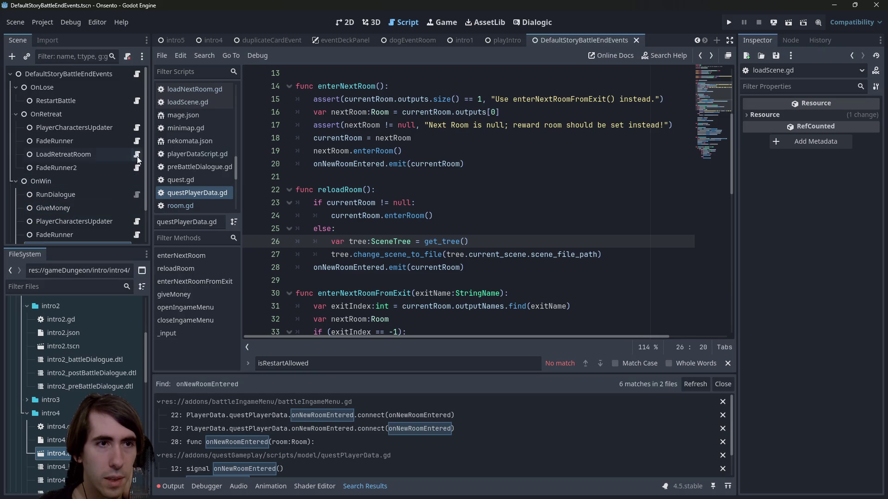
Step: In RestartBattle's script, pass newScene into loadScene() on line 11, then return to reloadRoom
left_click(137, 101)
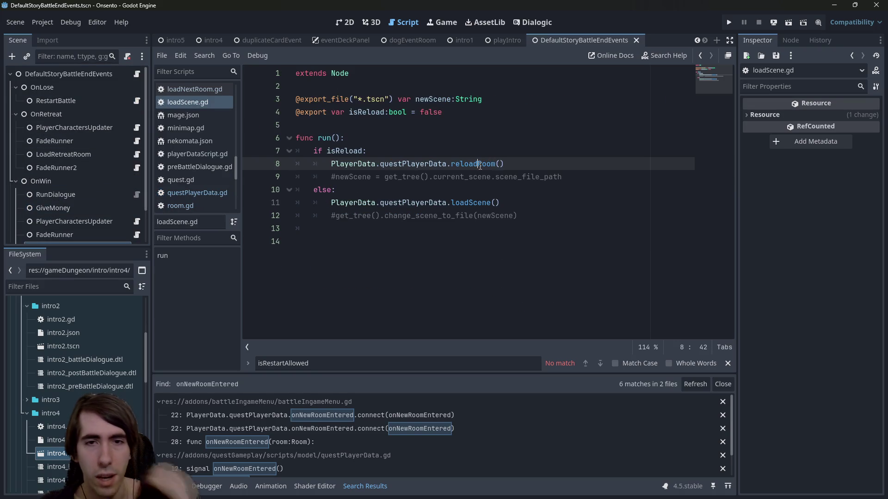
double_click(471, 203)
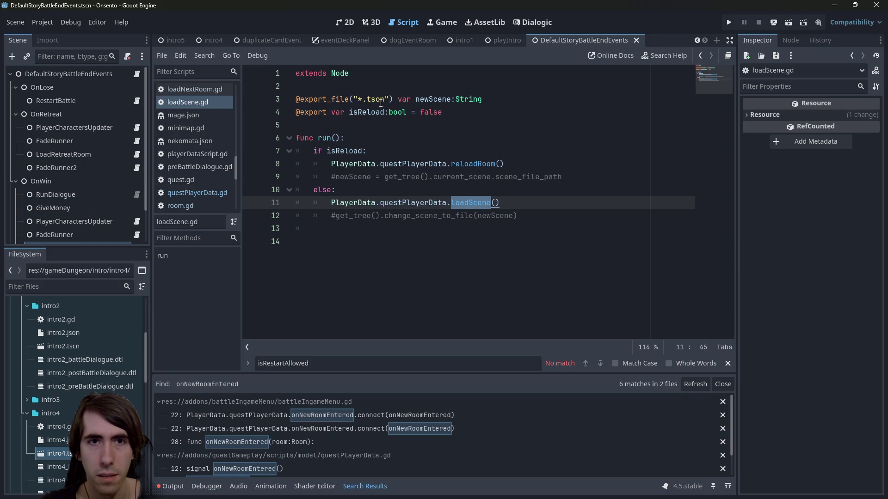
double_click(443, 99)
left_click(495, 203)
key("ctrl+v")
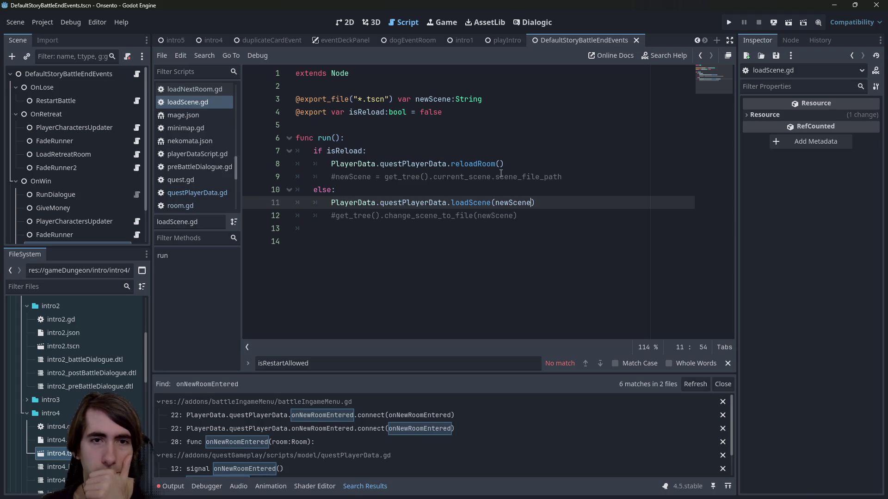
left_click(476, 163, "ctrl")
left_click_drag(495, 274, 298, 254)
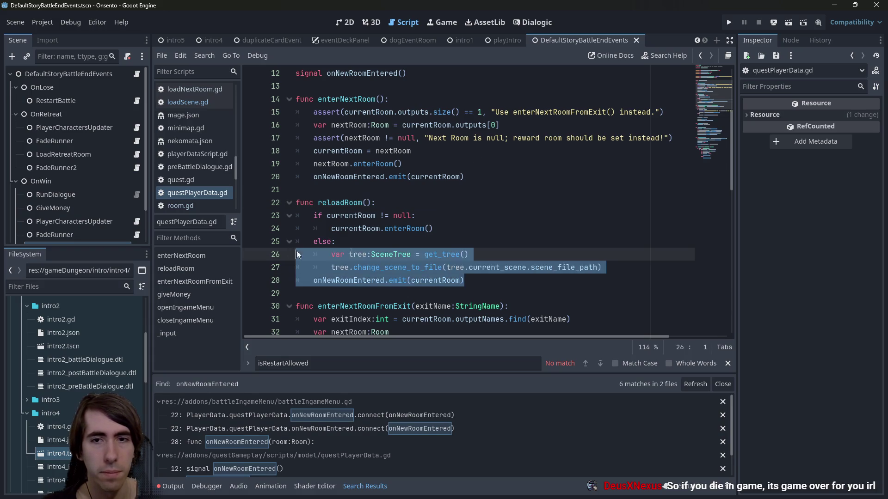
Step: Review the enterNextRoom and loadScene calls in the room scripts, returning to reloadRoom's definition
left_click(451, 244)
scroll(450, 244, "down", 2)
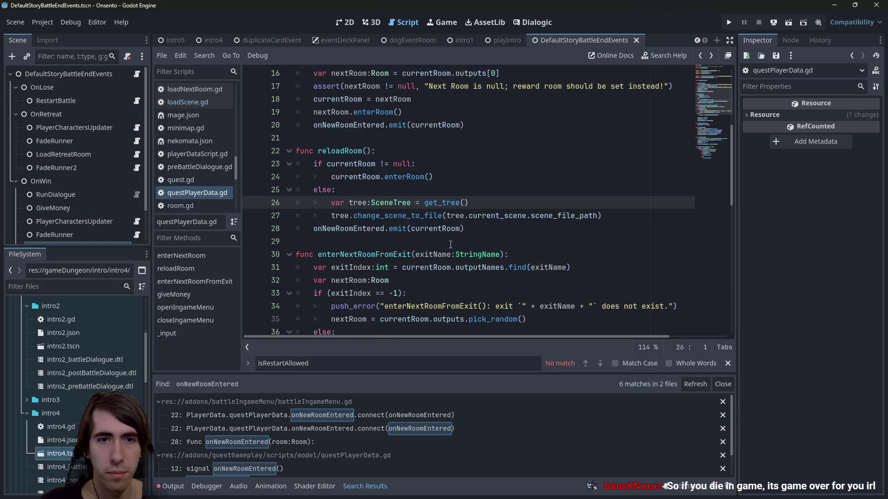
key("alt+Left")
key("alt+Right")
scroll(450, 244, "up", 2)
scroll(450, 244, "down", 2)
key("alt+Left")
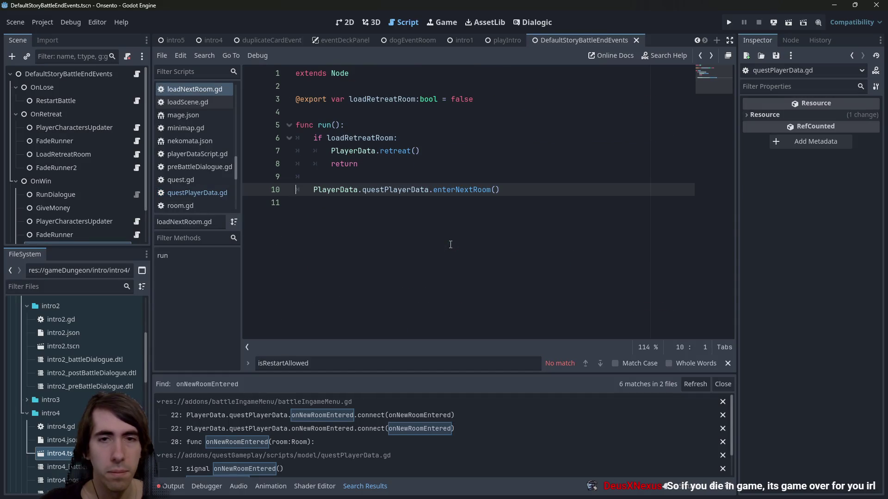
double_click(458, 190)
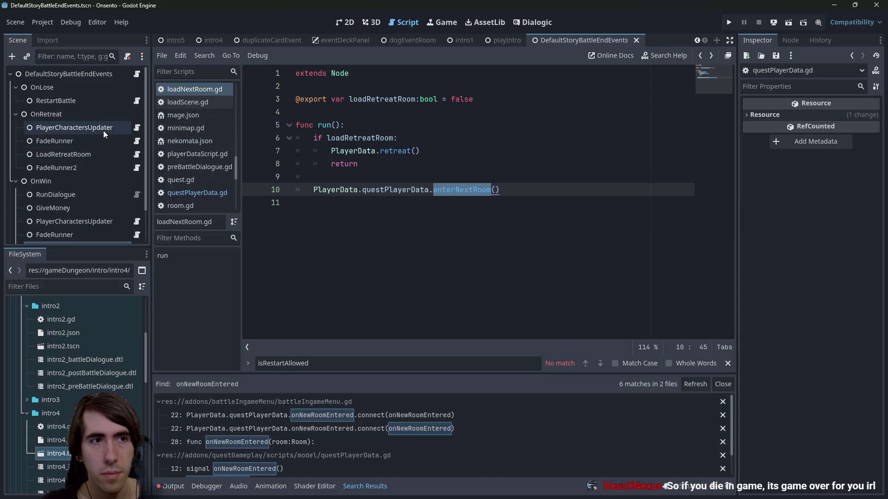
left_click(137, 100)
left_click(465, 202)
left_click(464, 191)
left_click(472, 163, "ctrl")
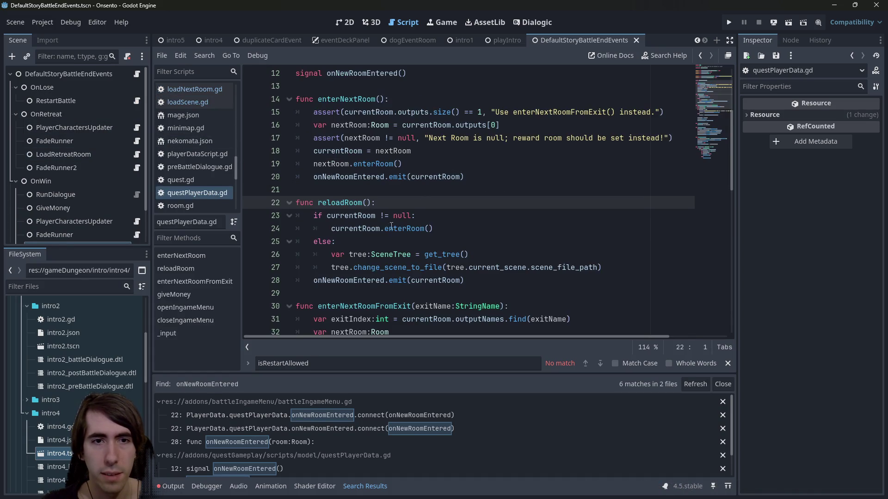
Step: Below reloadRoom, start a new function with 'func loadScene():'
left_click(368, 256)
key("Return")
key("Return")
key("Up")
type("f")
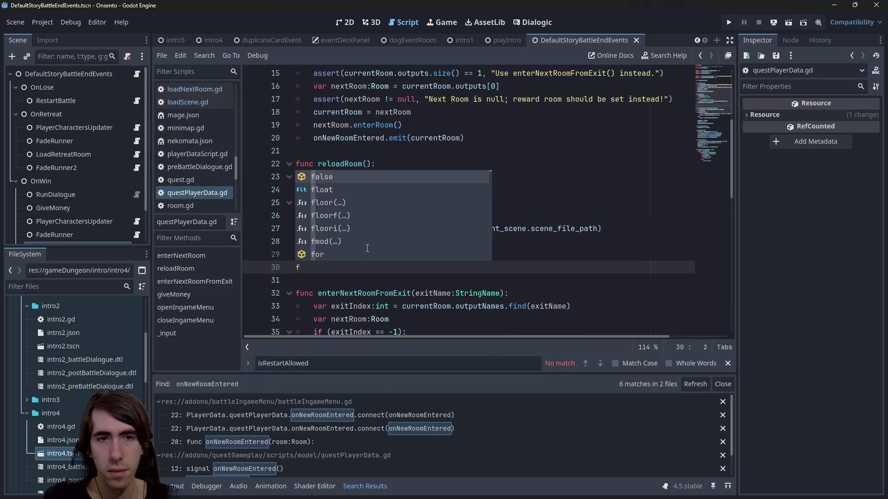
type("unc loadScene():")
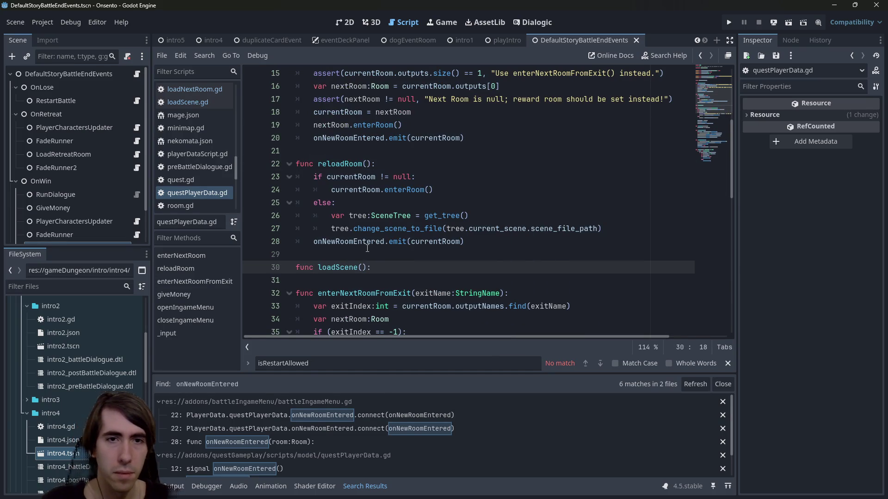
Step: Add a path:String parameter to loadScene and open an empty body line
key("Left")
key("Left")
type("path:S")
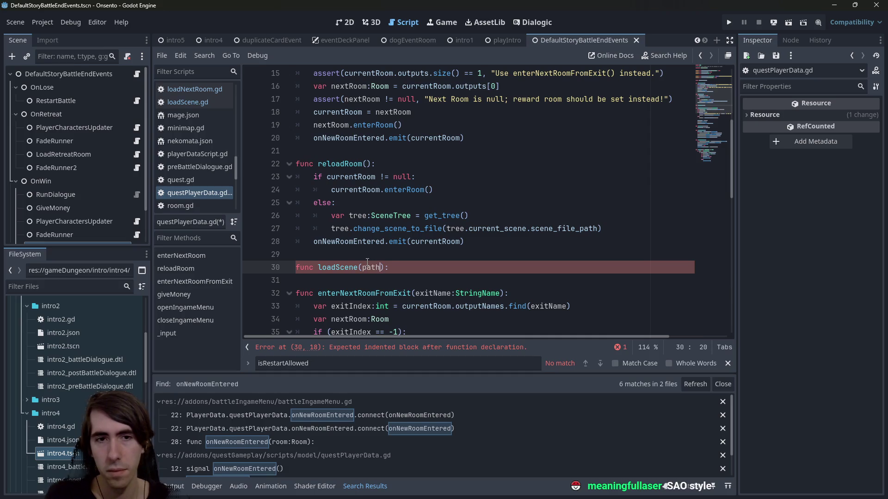
type("tring")
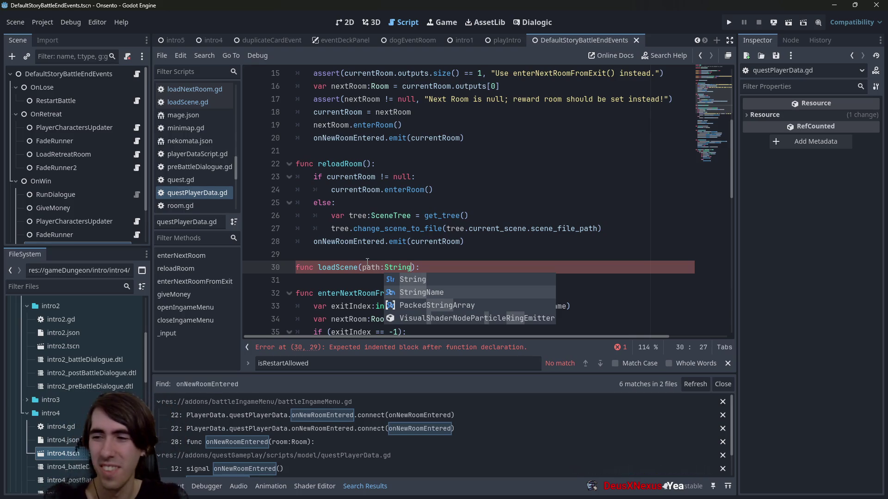
key("End")
key("Return")
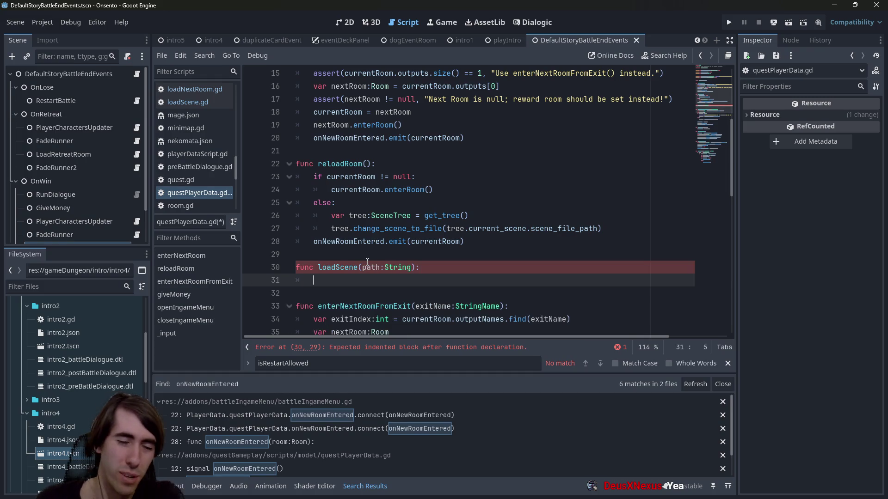
left_click(453, 242)
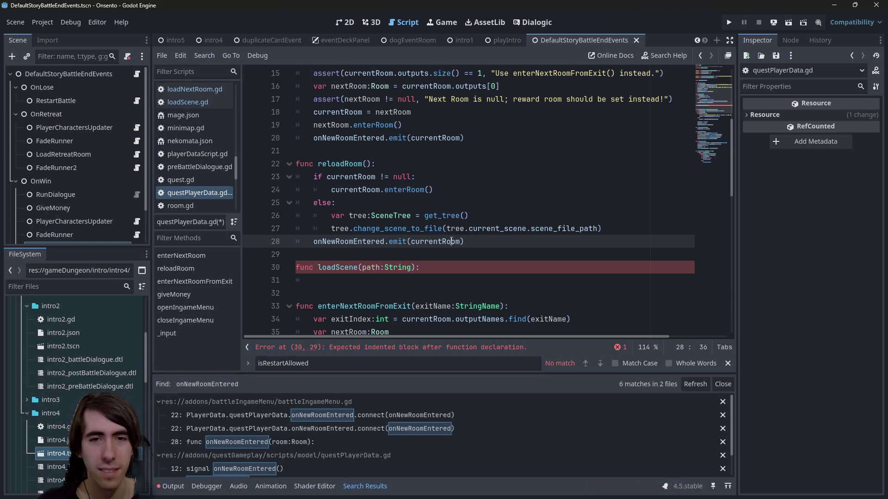
mouse_move(448, 241)
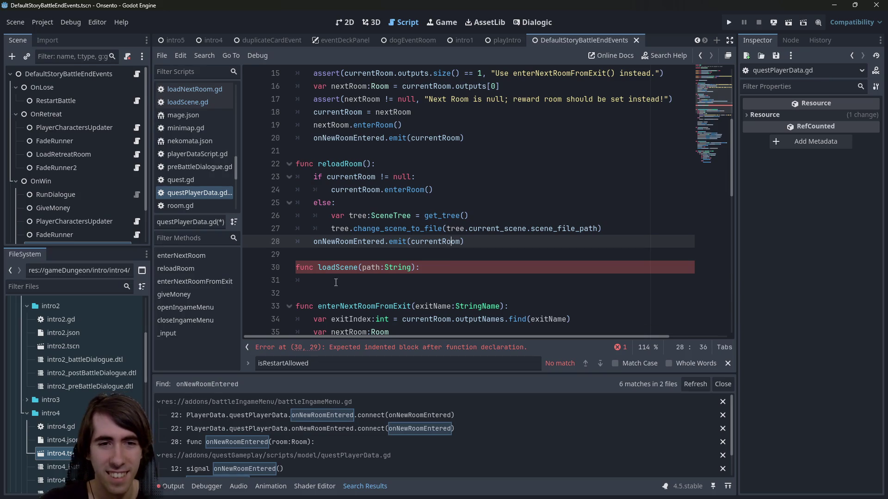
key("Down")
key("Down")
key("Down")
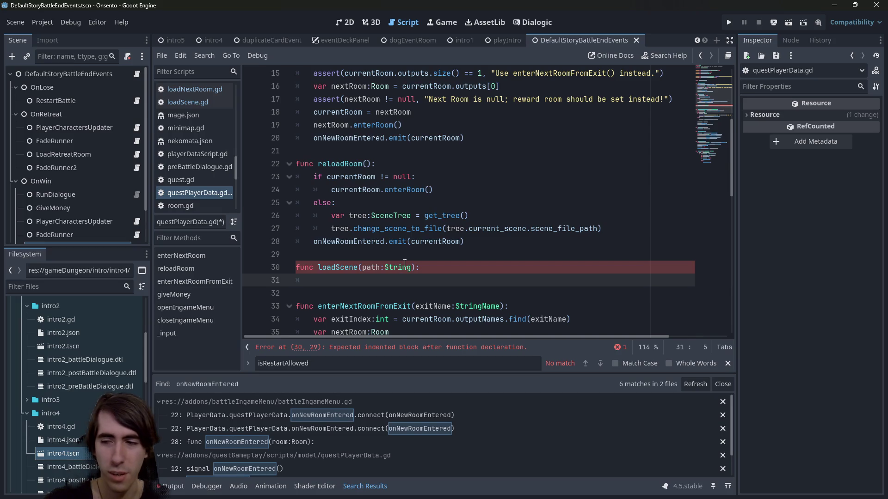
mouse_move(405, 263)
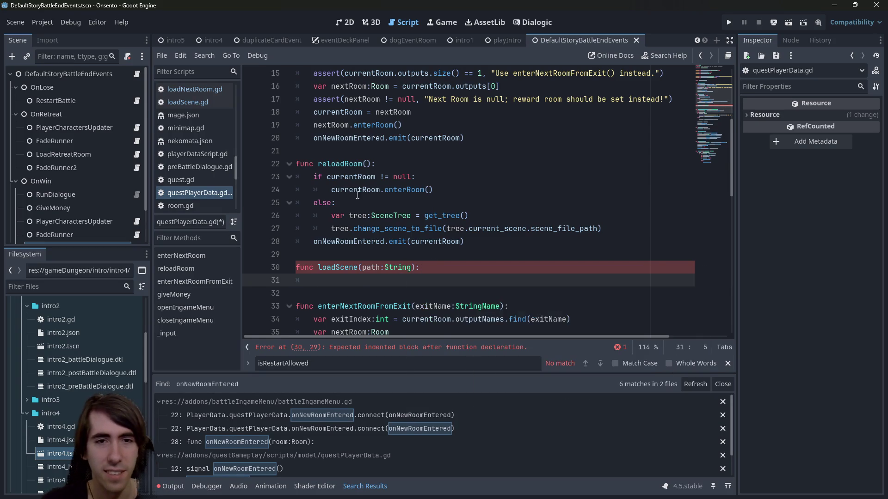
scroll(355, 240, "down", 1)
key("Down")
key("Up")
key("Up")
key("Up")
key("Down")
key("Down")
key("Down")
key("Up")
key("Up")
key("Down")
scroll(431, 244, "down", 1)
scroll(416, 278, "up", 2)
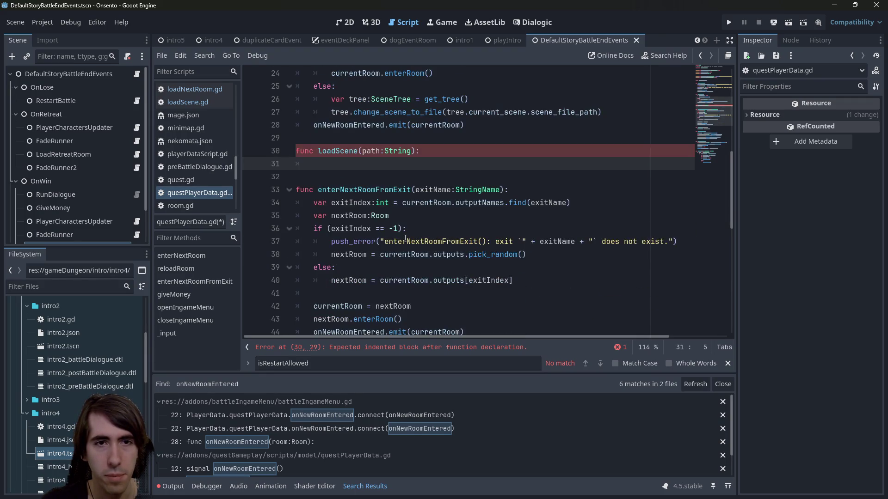
scroll(388, 315, "down", 1)
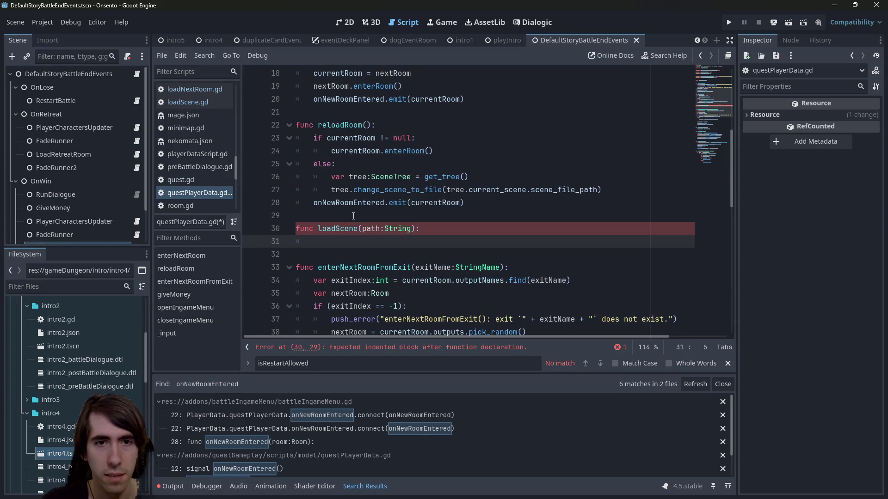
Step: Copy the get_tree and change_scene_to_file lines 26–27 into loadScene, unindented, and save
left_click_drag(645, 196, 218, 180)
key("ctrl+c")
left_click(285, 240)
key("ctrl+v")
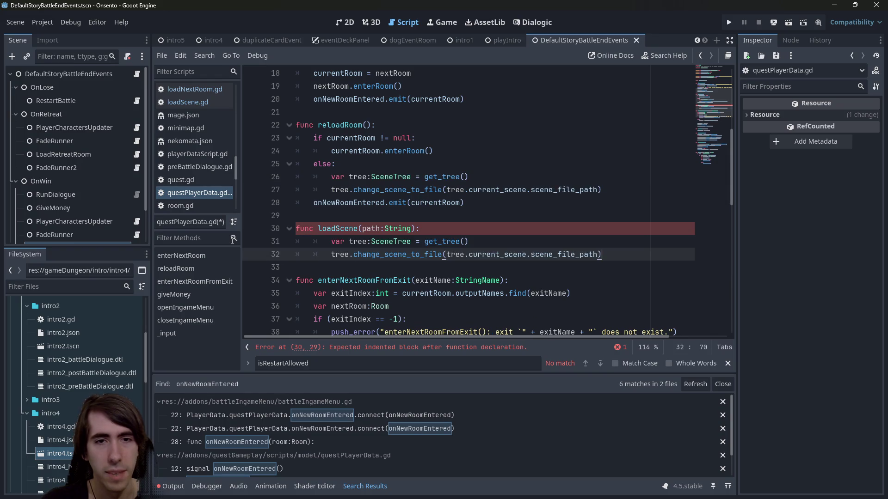
mouse_move(601, 254)
left_mouse_down()
mouse_move(244, 254)
mouse_move(242, 242)
left_mouse_up()
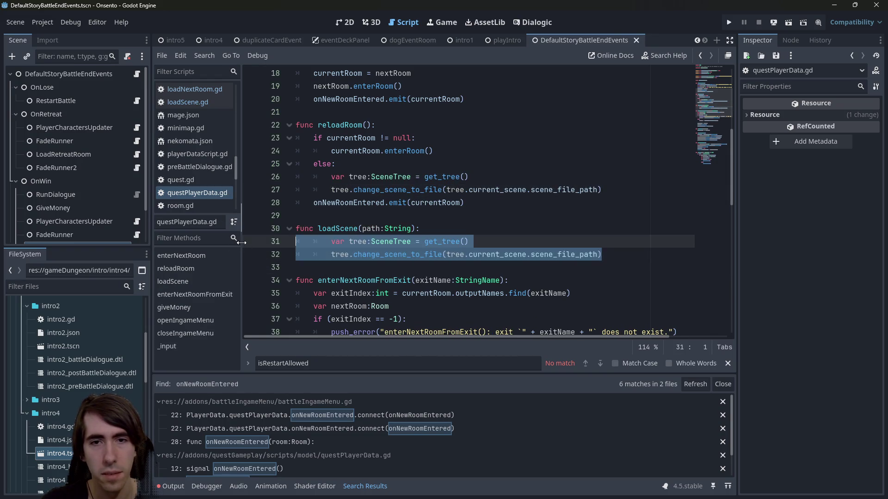
key("shift+Tab")
key("ctrl+s")
Step: Replace the scene_file_path argument of change_scene_to_file with path and save the script
double_click(371, 228)
key("ctrl+c")
left_click(428, 255)
key("ctrl+v")
left_click_drag(447, 254, 580, 250)
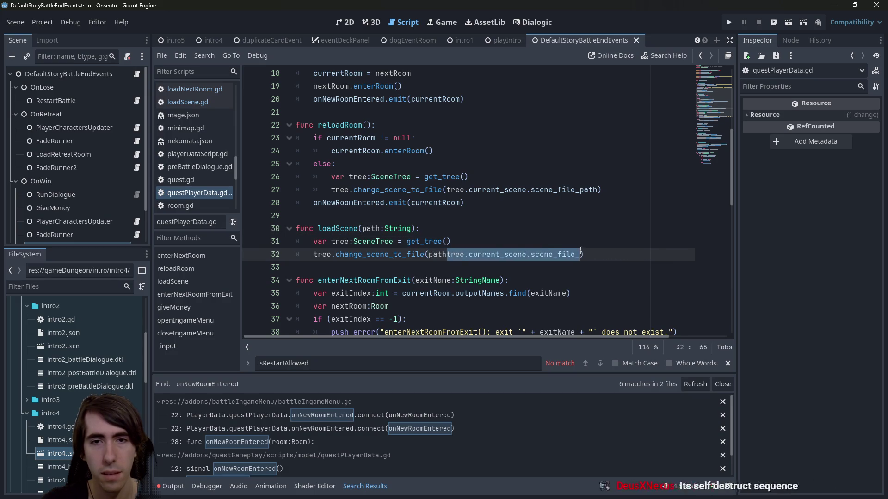
key("BackSpace")
key("ctrl+s")
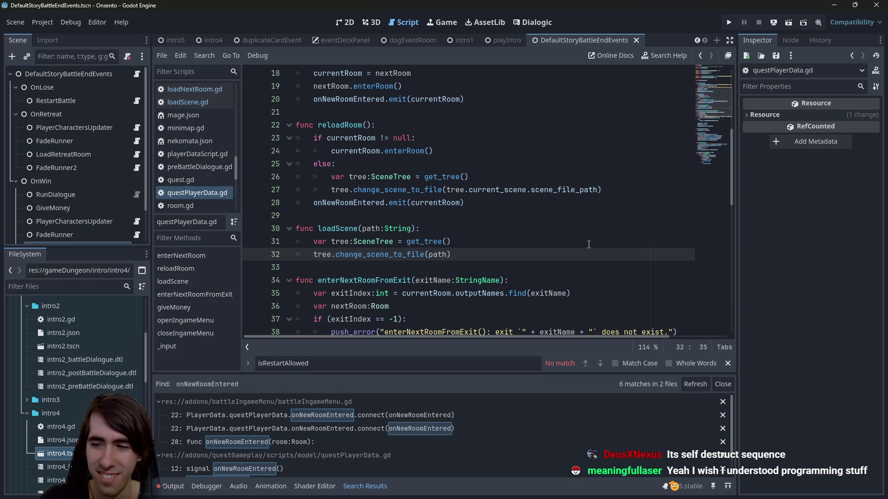
key("ctrl+s")
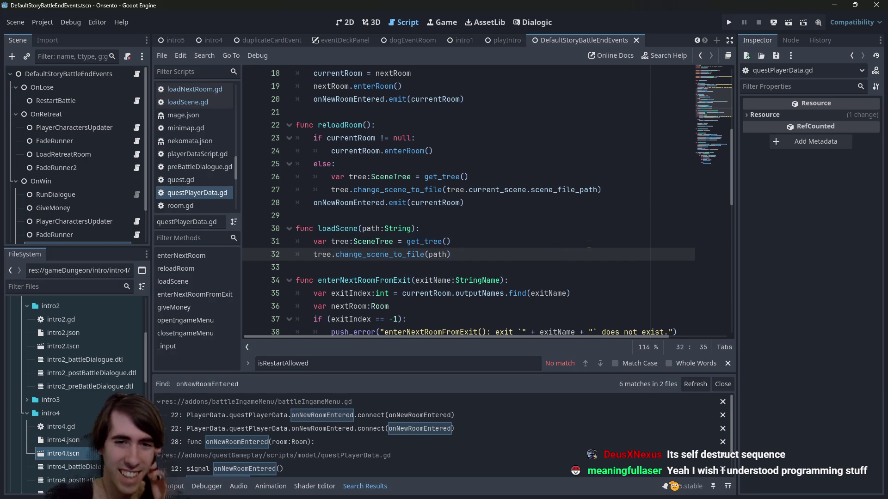
left_click_drag(541, 250, 325, 241)
left_click(325, 241)
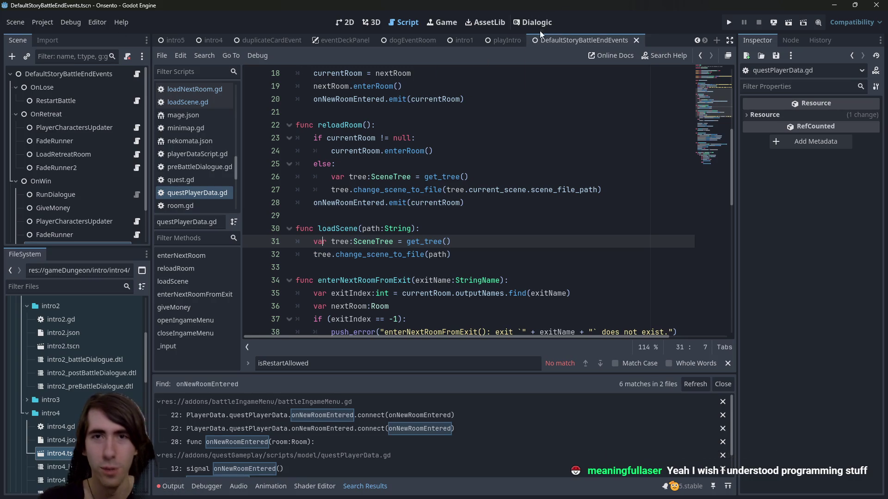
Step: Run the intro4 scene, resave it, and run it a second time
left_click(214, 41)
left_click(793, 21)
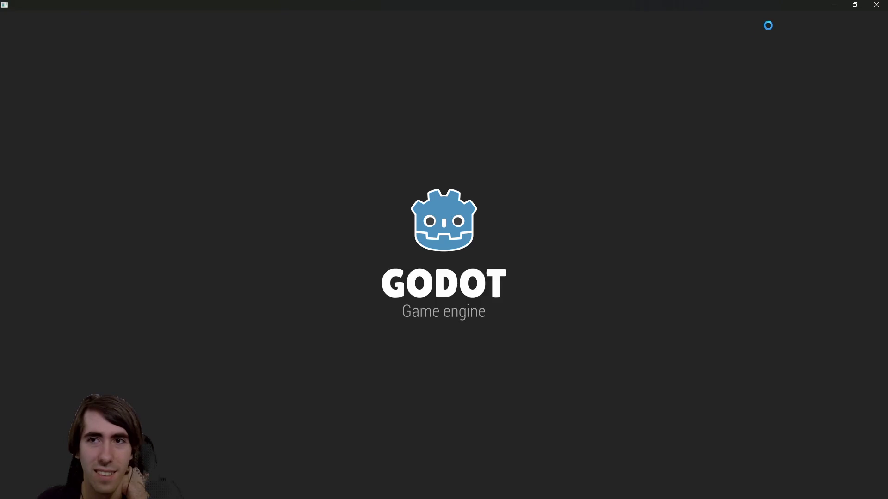
left_click(875, 4)
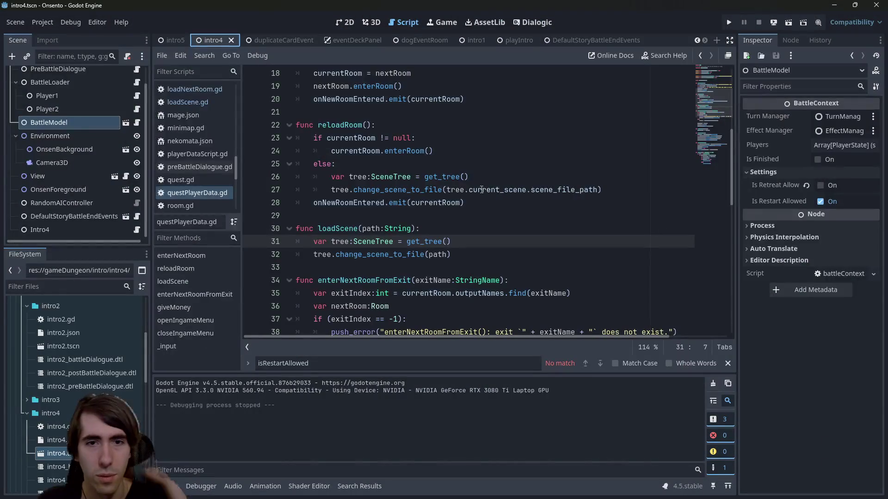
left_click(345, 203)
left_click(483, 253)
key("Return")
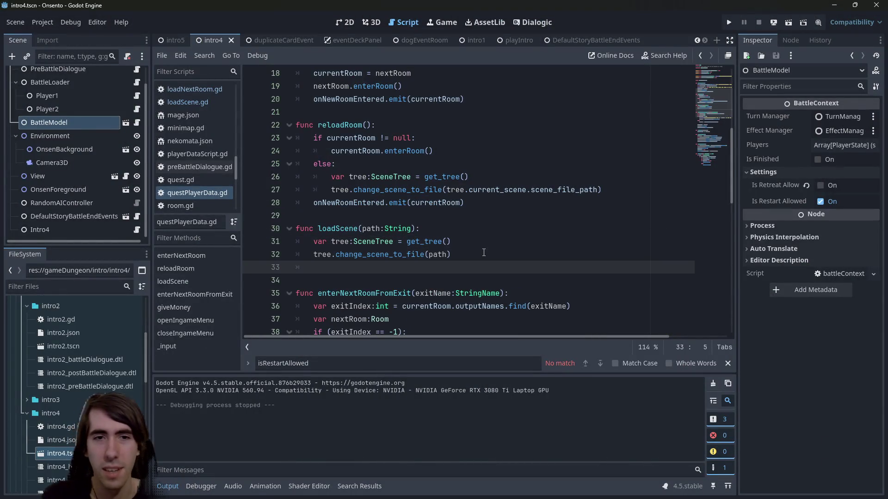
key("ctrl+s")
key("BackSpace")
key("BackSpace")
key("ctrl+s")
left_click(791, 19)
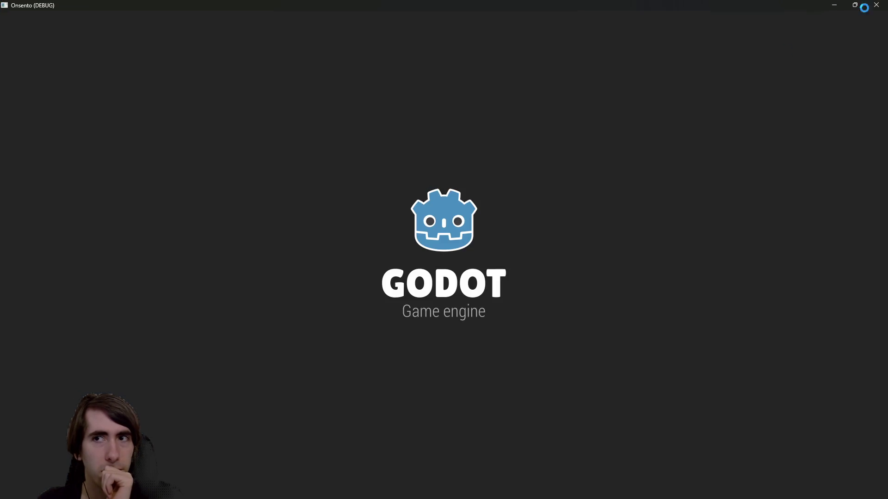
left_click(835, 5)
Step: Inspect enterRoom's onSceneChanged body in room.gd, then launch the game with F5
left_click(409, 151, "ctrl")
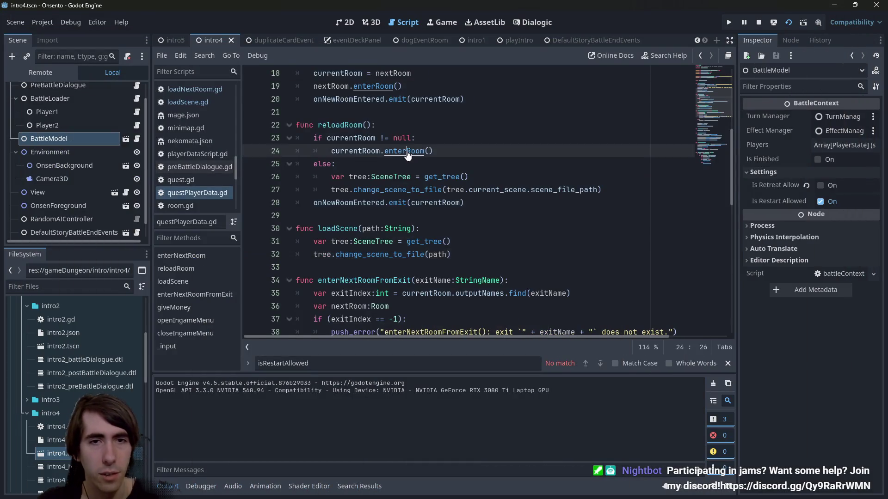
double_click(490, 215)
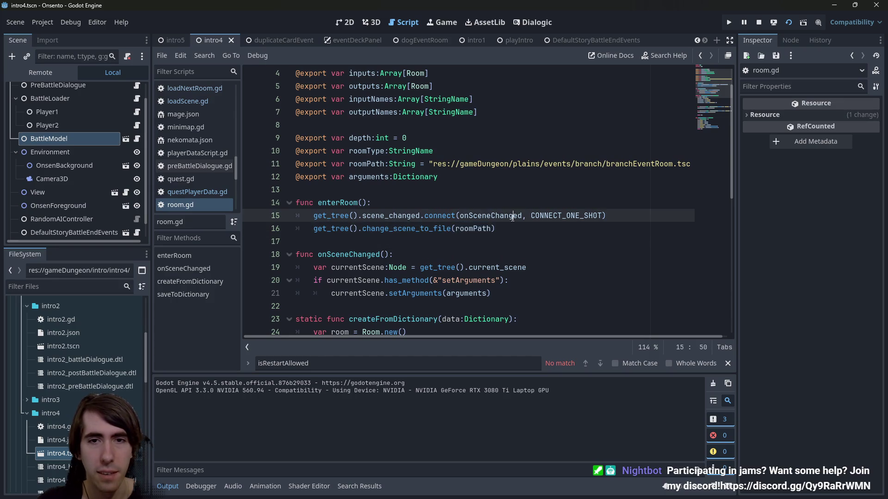
scroll(445, 302, "down", 1)
double_click(467, 255)
left_click_drag(491, 255, 258, 234)
left_click(603, 251)
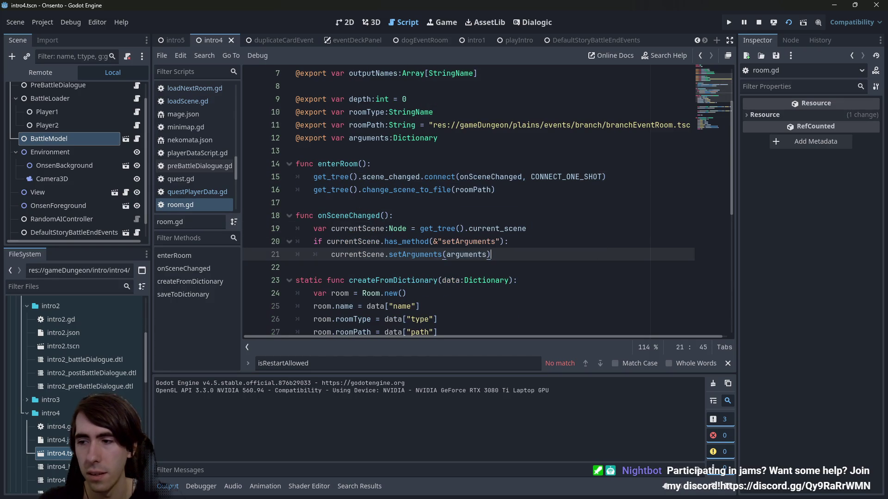
key("F5")
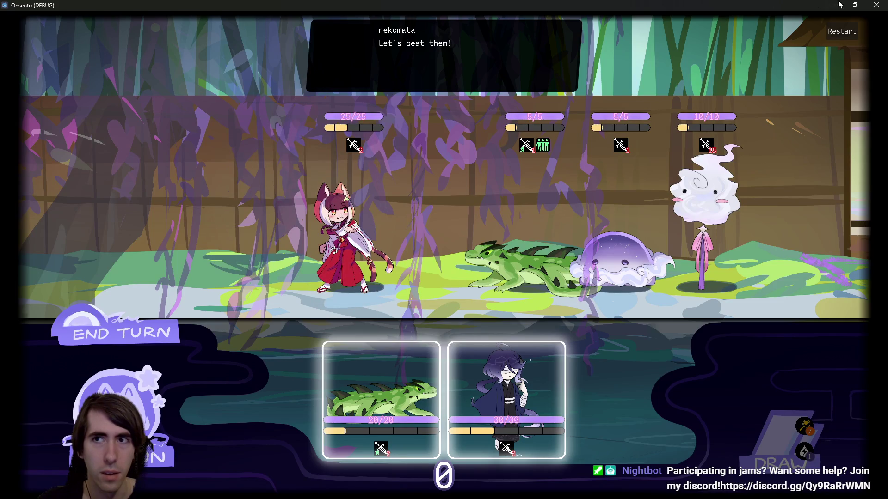
Step: Delete the LongLizard entry from intro4.json and save the file
left_click(876, 5)
scroll(74, 403, "down", 2)
double_click(63, 415)
scroll(407, 204, "up", 2)
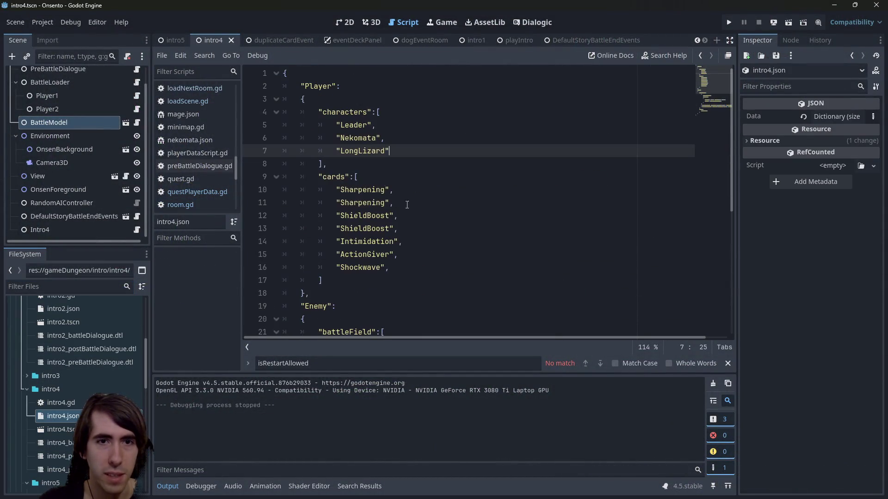
left_click_drag(417, 151, 228, 156)
key("BackSpace")
key("BackSpace")
key("BackSpace")
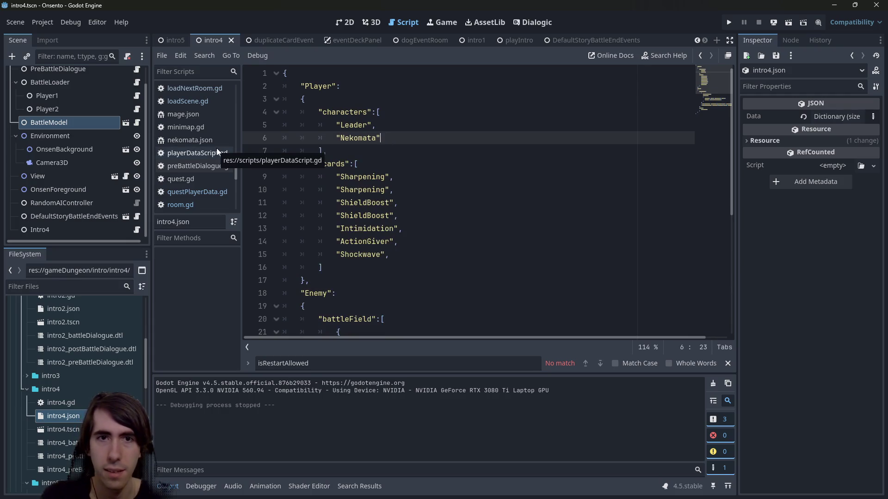
key("ctrl+s")
Step: Playtest intro4: deploy two characters, start the battle, and end turns until it breaks
left_click(788, 22)
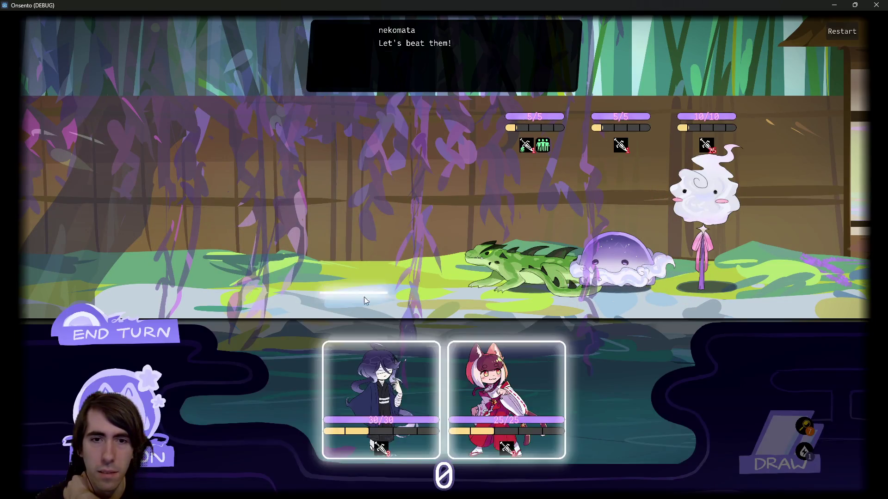
left_click_drag(355, 365, 365, 206)
left_click_drag(420, 360, 272, 226)
left_click(147, 342)
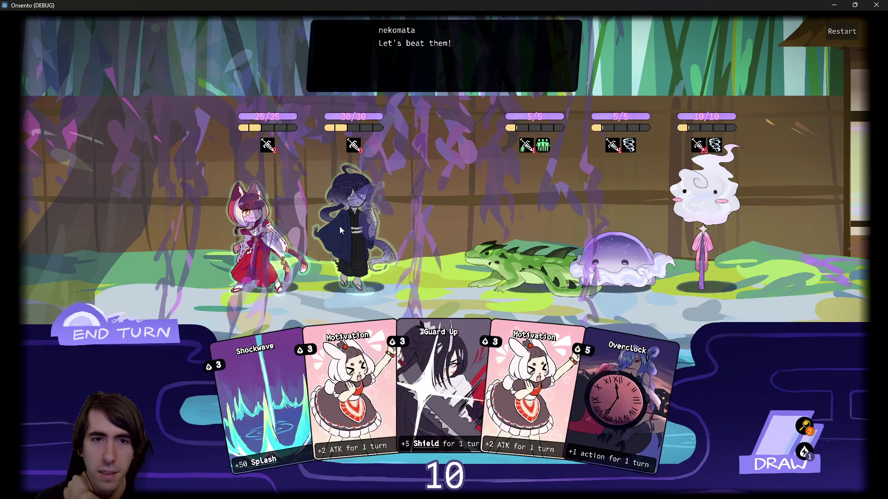
left_click(155, 320)
left_click(155, 320)
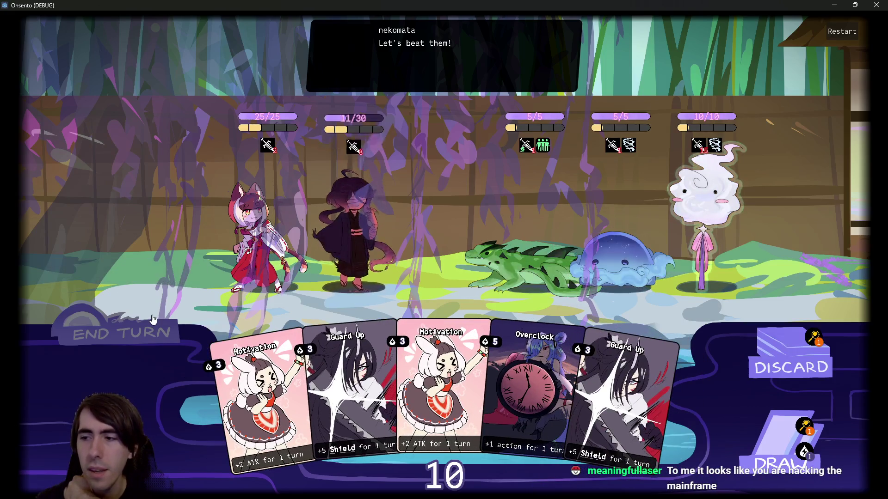
left_click(153, 320)
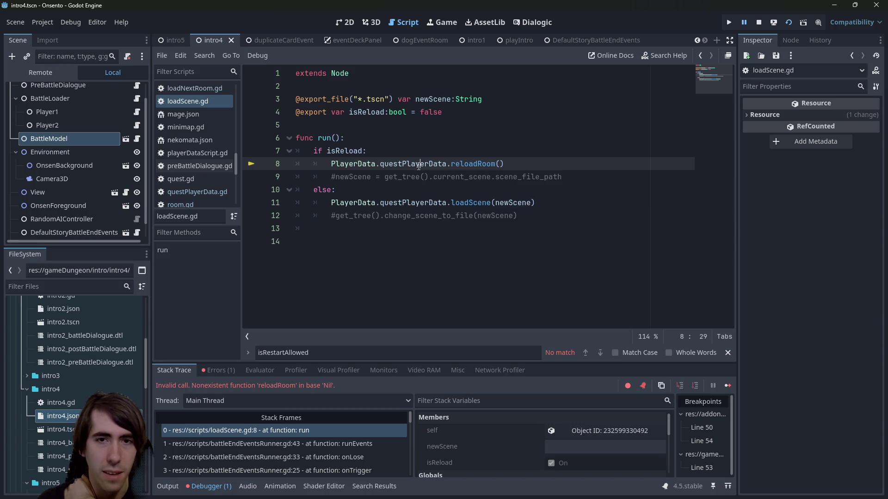
Step: Inspect the reloadRoom definition called on line 8 and select its scene-reloading lines 26–27
double_click(419, 166)
key("Up")
key("Up")
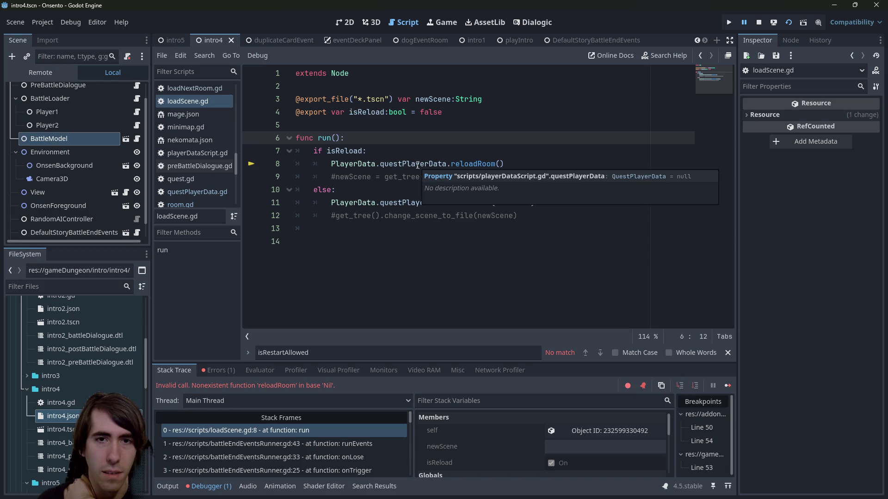
left_click(448, 165)
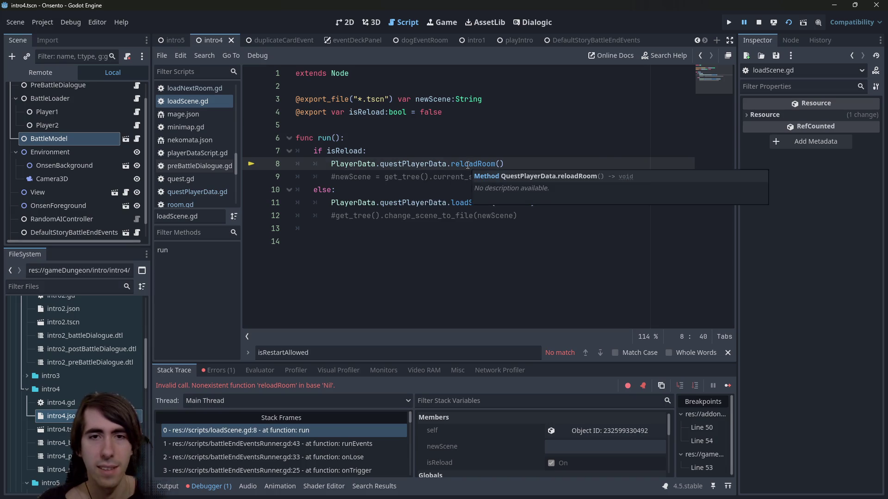
left_click(467, 168, "ctrl")
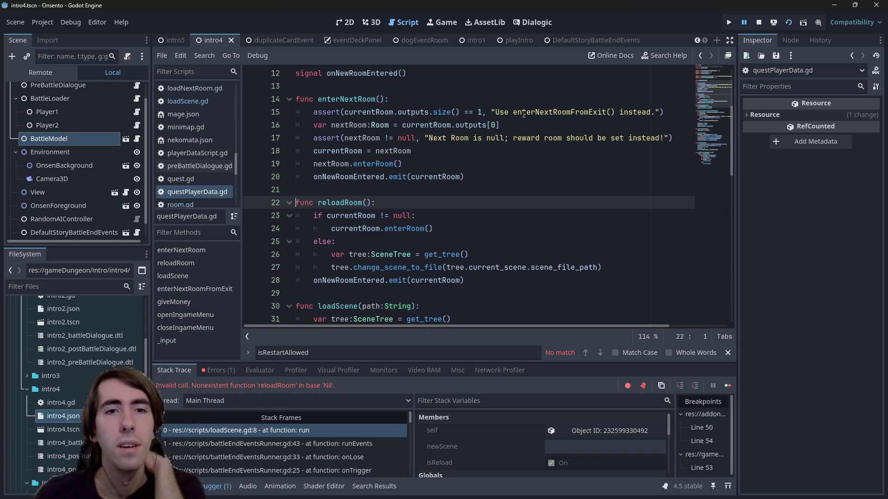
scroll(458, 189, "down", 2)
scroll(458, 188, "down", 2)
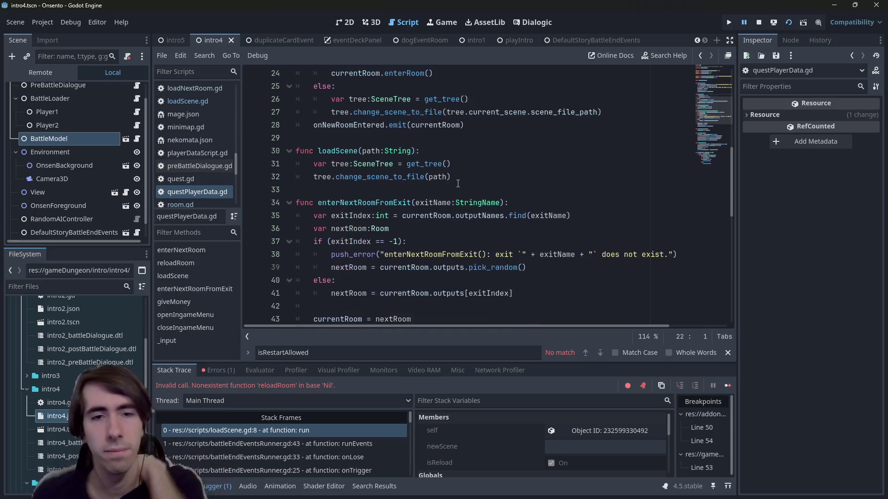
scroll(459, 183, "up", 2)
scroll(504, 154, "up", 1)
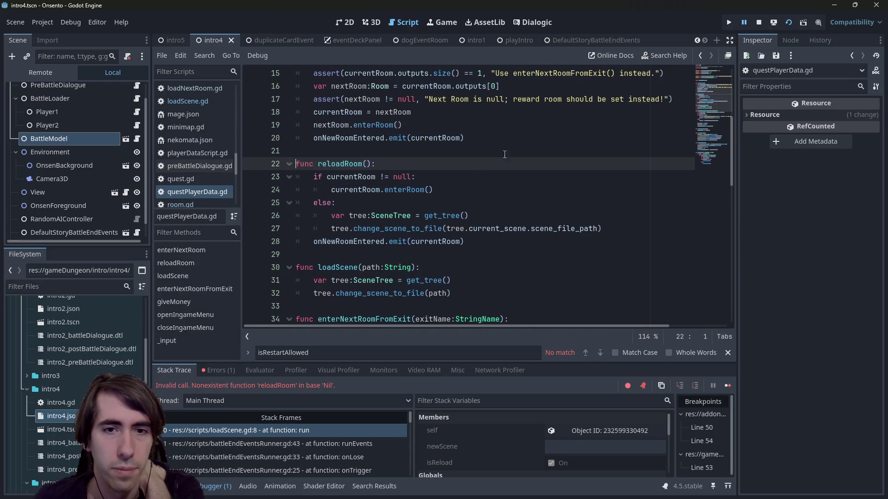
left_click_drag(612, 226, 262, 222)
key("ctrl+c")
Step: Return to loadScene.gd and place the caret at the 'if isReload:' line
key("alt+Left")
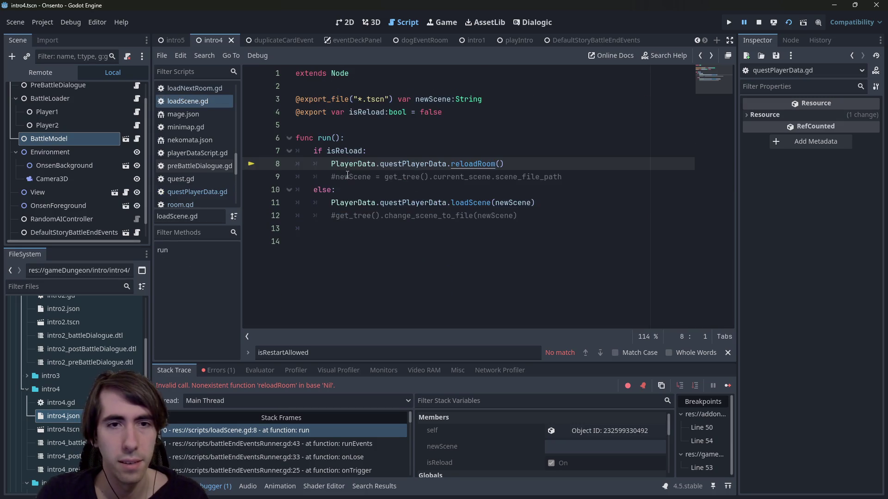
key("End")
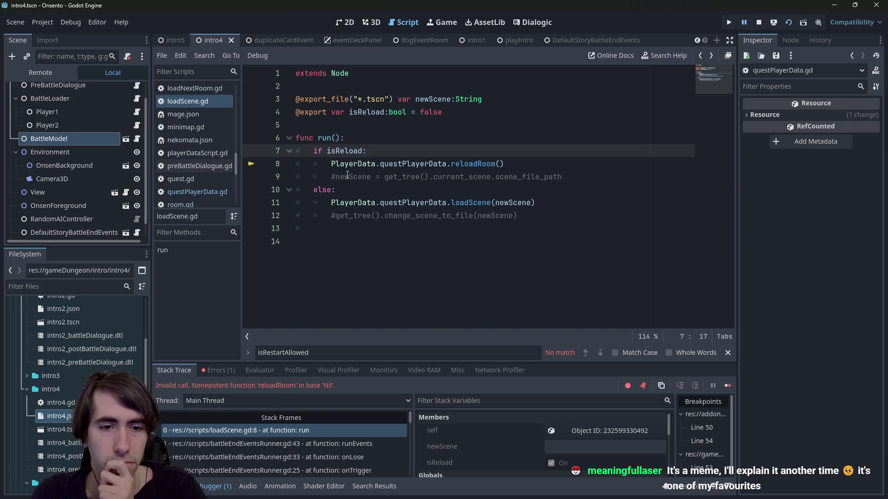
key("Down")
key("Up")
key("Up")
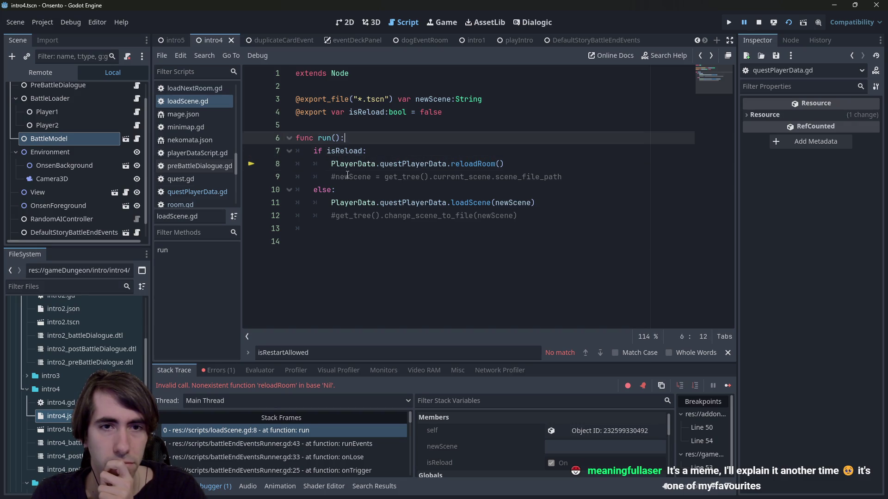
Step: Insert an 'if' line above the isReload check and paste the two reload lines beneath it
key("Return")
key("Return")
key("Up")
type("if")
key("BackSpace")
key("BackSpace")
key("BackSpace")
key("ctrl+v")
key("ctrl+z")
key("ctrl+z")
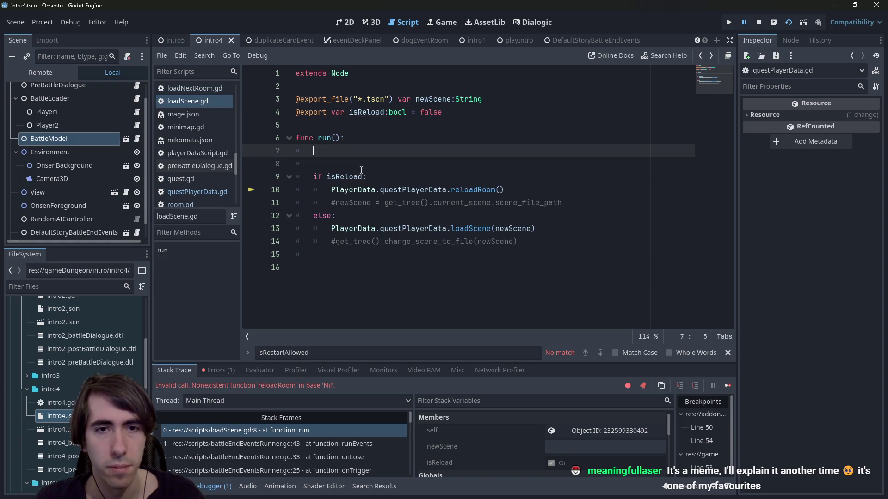
key("Return")
key("Return")
key("Tab")
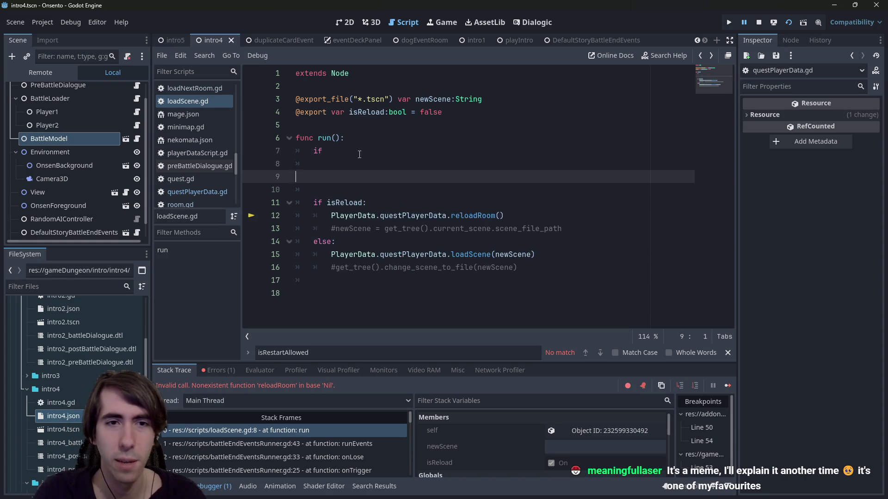
key("ctrl+v")
left_click_drag(338, 247, 388, 242)
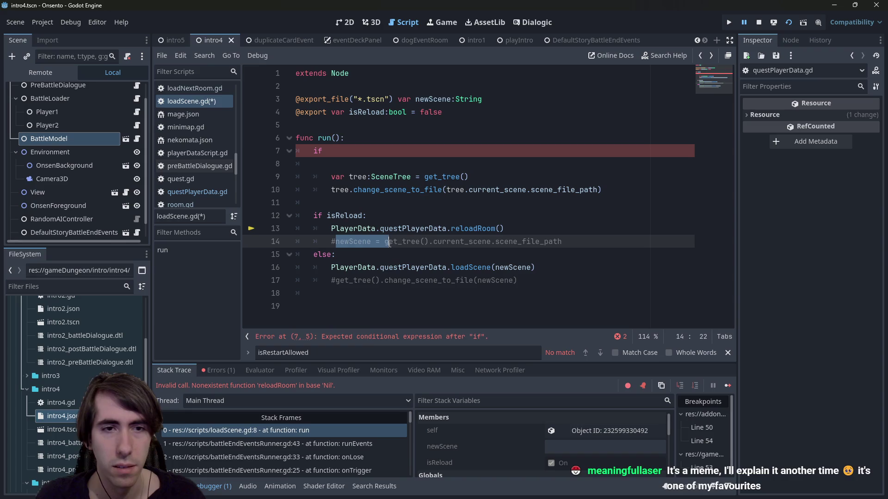
scroll(93, 98, "up", 2)
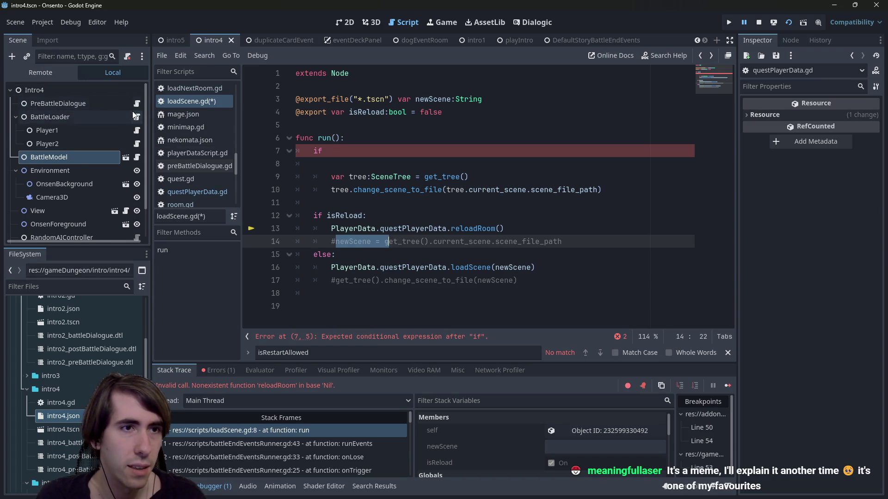
scroll(95, 197, "down", 2)
scroll(98, 190, "up", 2)
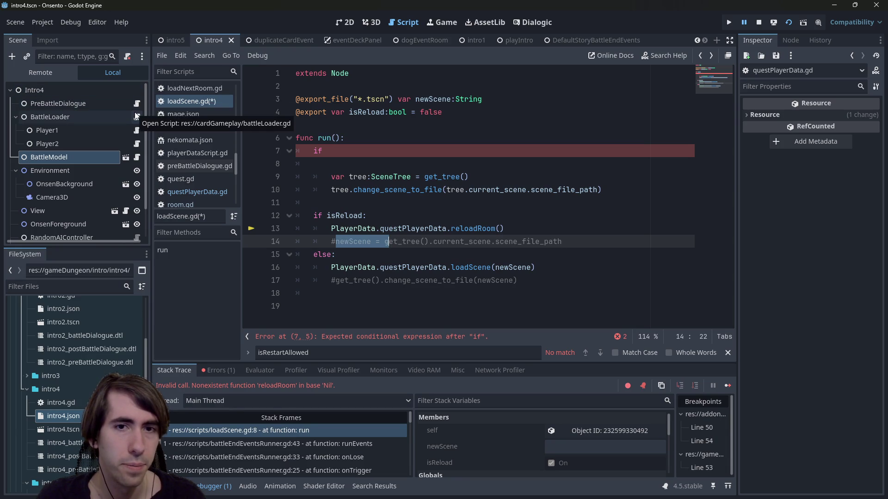
Step: Dedent the two reload lines one level and save loadScene.gd
left_click(364, 154)
key("ctrl+z")
key("ctrl+y")
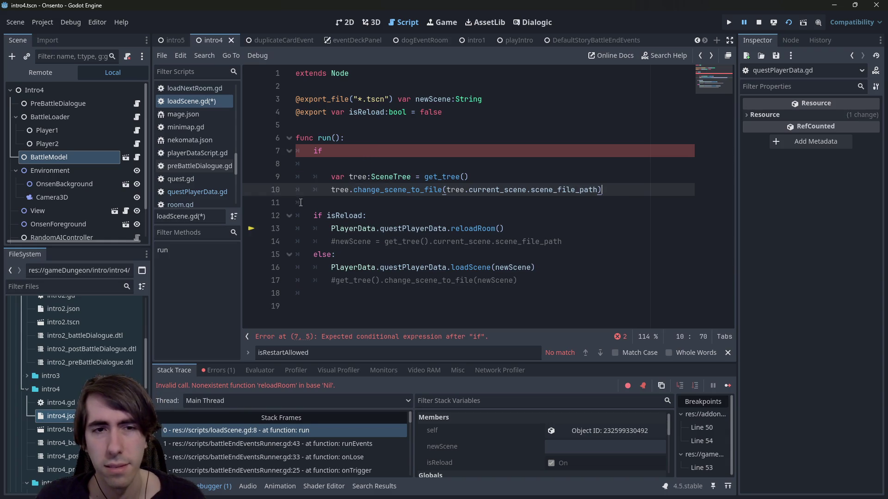
left_click_drag(667, 205, 298, 176)
key("shift+Tab")
left_click(371, 165)
key("ctrl+s")
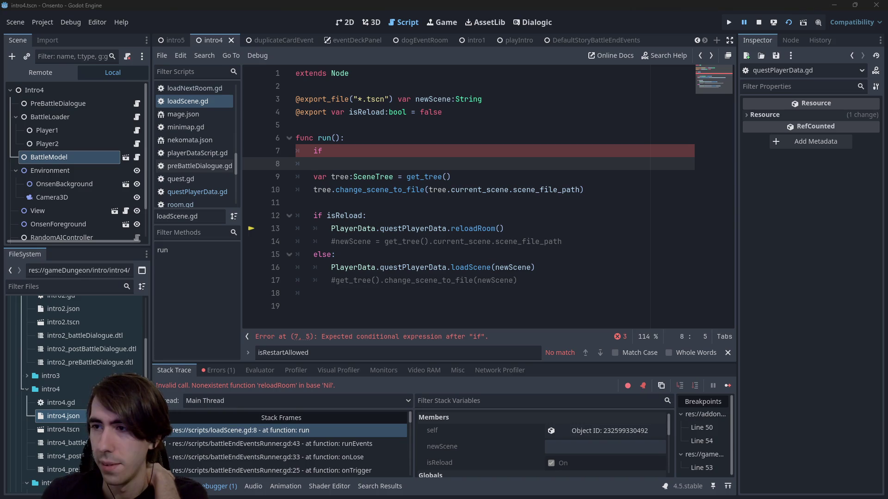
Step: Switch from Godot to the Chrome window showing the Dungeon1 Google Doc
key("alt+Tab")
Step: Below 'x2 additional ATK', write 'Ability:' followed by 'On Attack: -1 HP / +1 DMG'
left_click(332, 365)
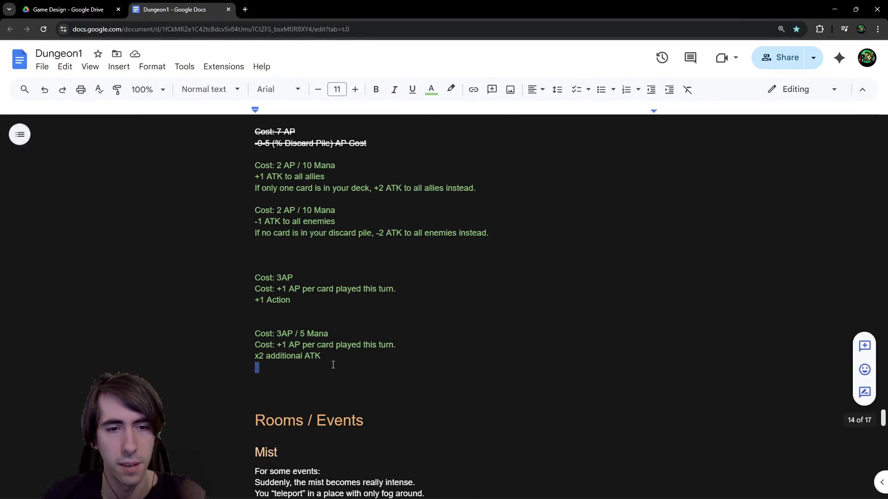
key("Return")
key("Return")
key("Return")
type("Ability:")
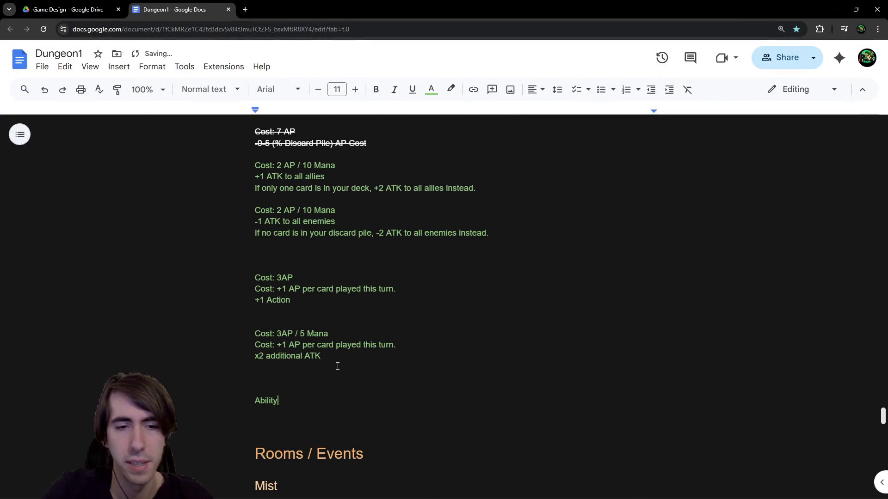
key("Return")
type("On Attack: -1")
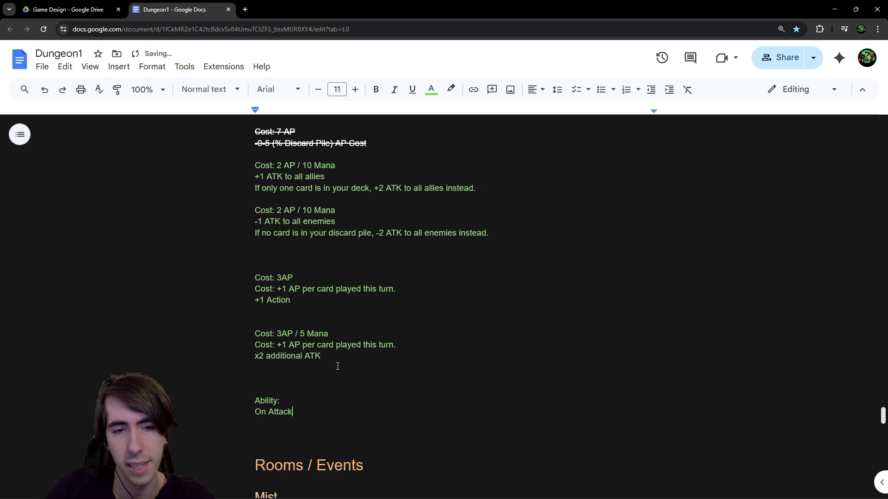
type("4")
key("BackSpace")
key("BackSpace")
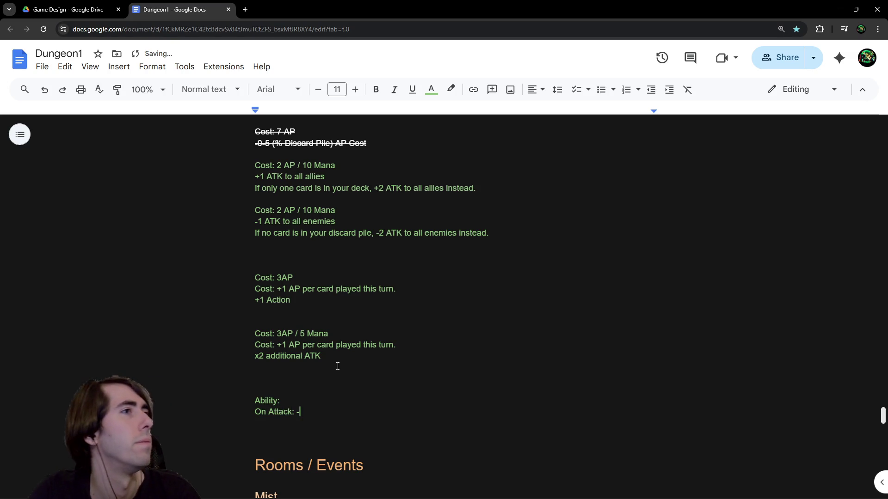
type("1 HP")
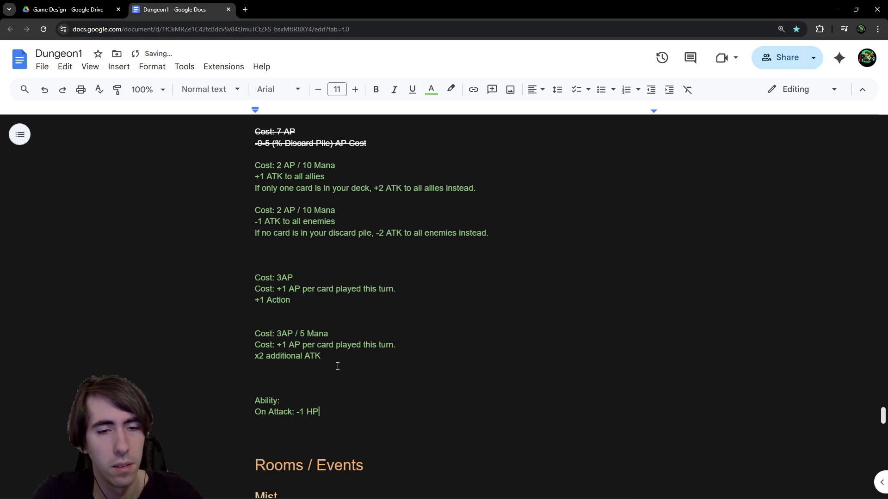
key("Return")
key("BackSpace")
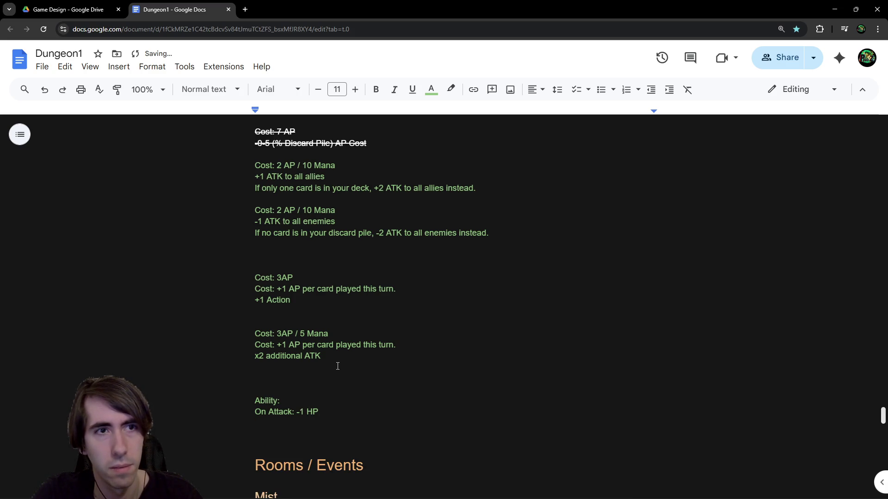
key("Return")
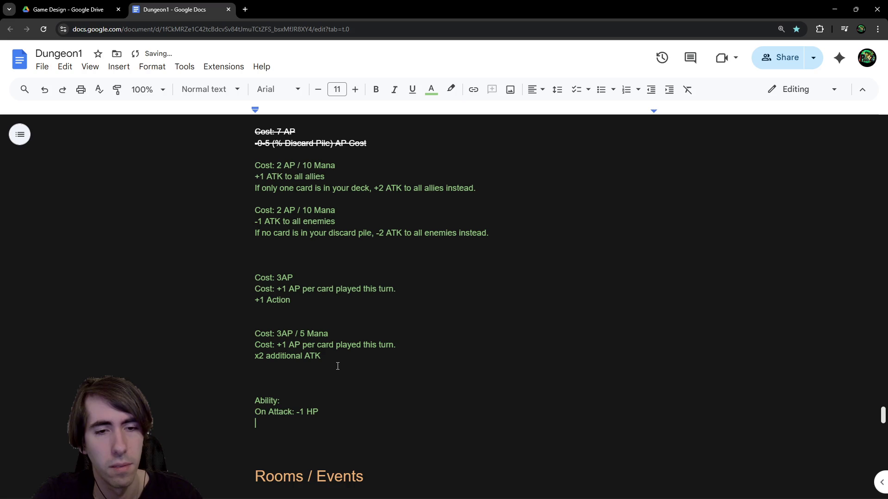
key("BackSpace")
type("/ +1 DMG")
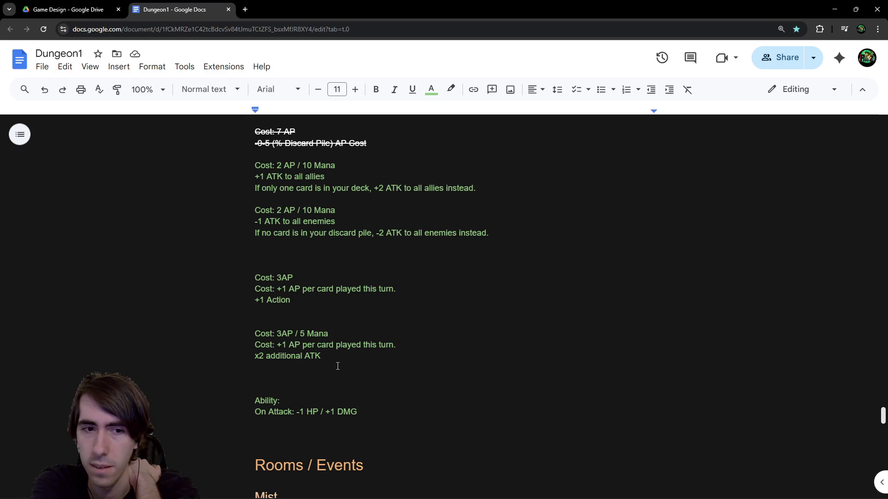
key("Return")
key("Return")
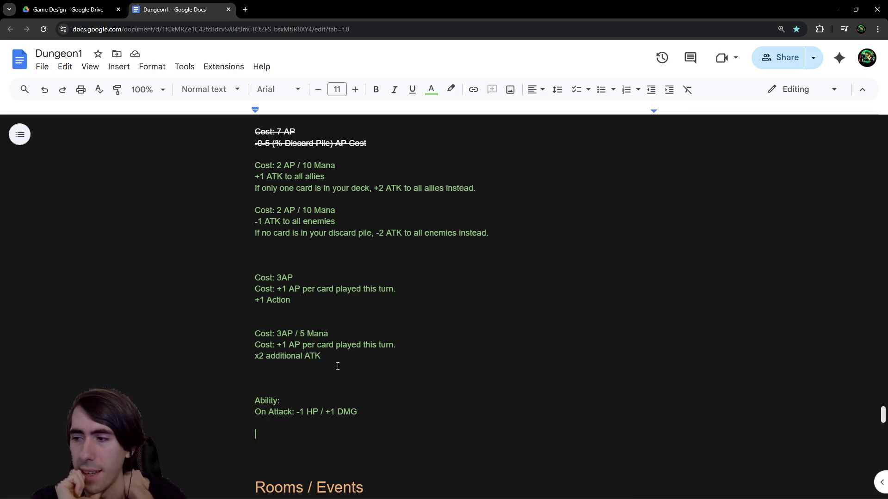
Step: Write a second 'Ability:' note with lines 'Target 1 ally.' and '+ ATK shield'
type("Ability:")
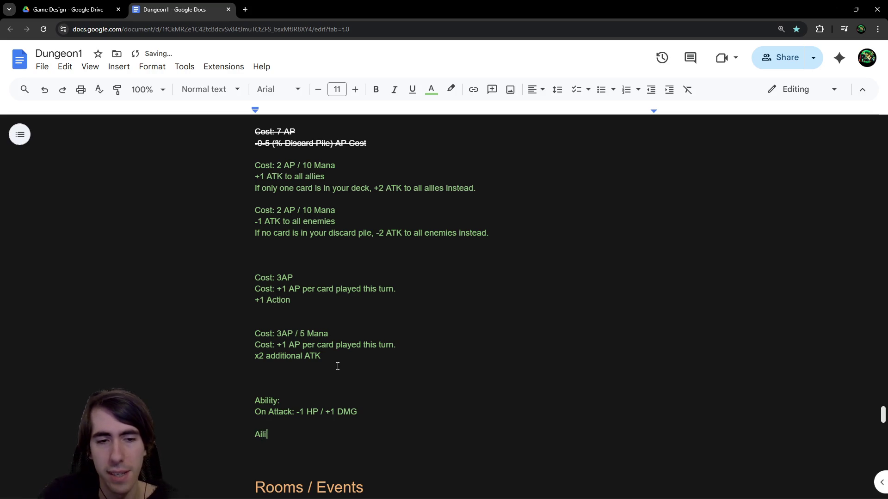
key("Return")
type("Wh")
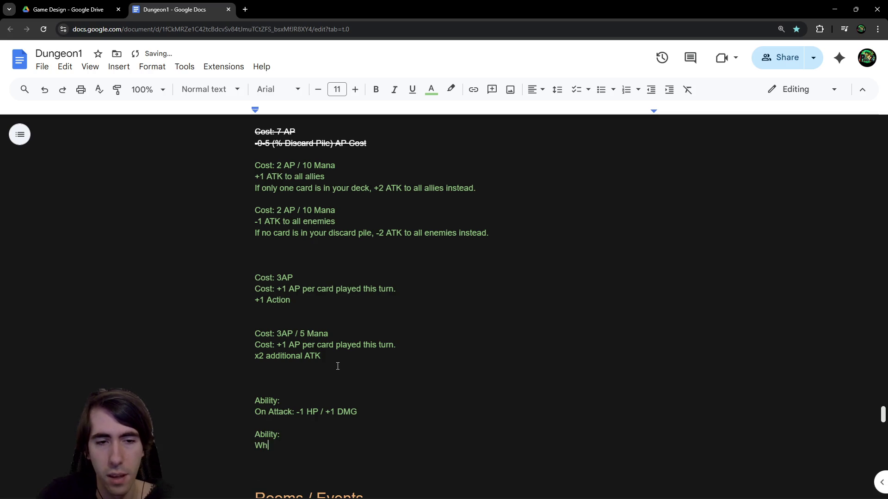
key("BackSpace")
key("BackSpace")
type("Atta")
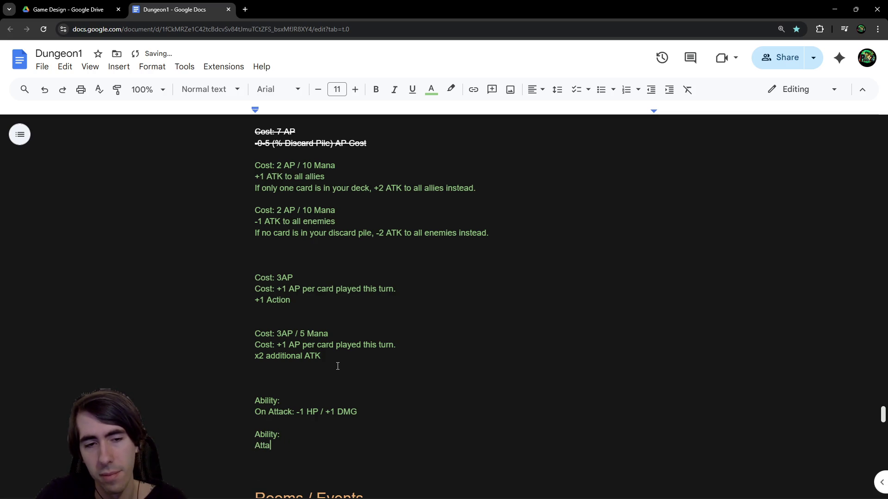
key("BackSpace")
key("BackSpace")
key("BackSpace")
type("Target 1 ally.")
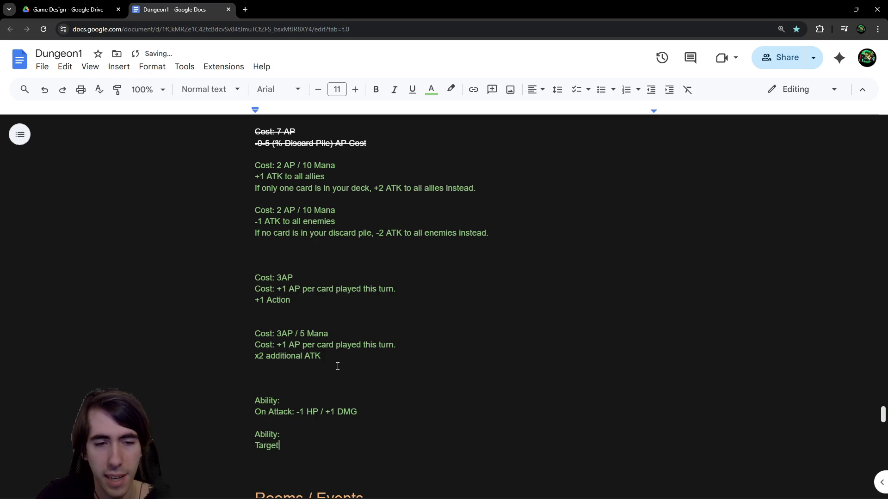
key("Return")
type("+ ATK shield")
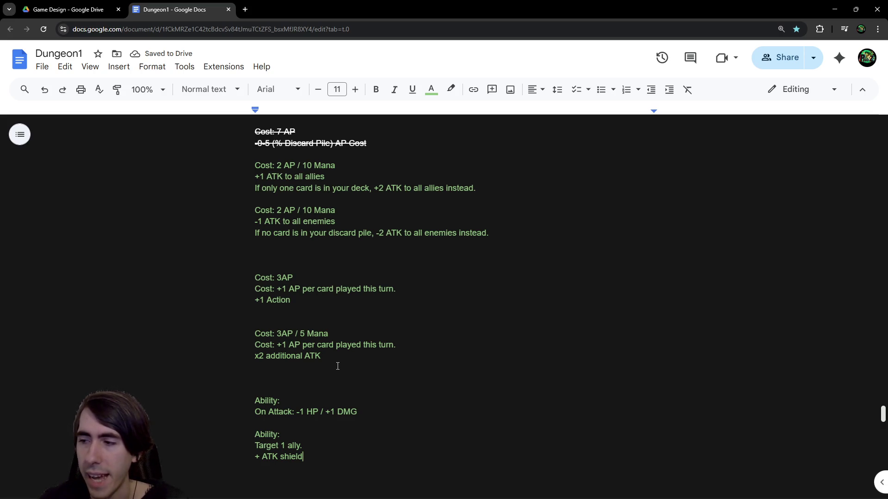
Step: Add blank lines below the shield note and start a 'Character:' line
scroll(323, 361, "down", 1)
left_click(309, 419)
key("Return")
key("Return")
key("Return")
key("BackSpace")
key("BackSpace")
scroll(324, 393, "down", 1)
type("Character:")
key("Return")
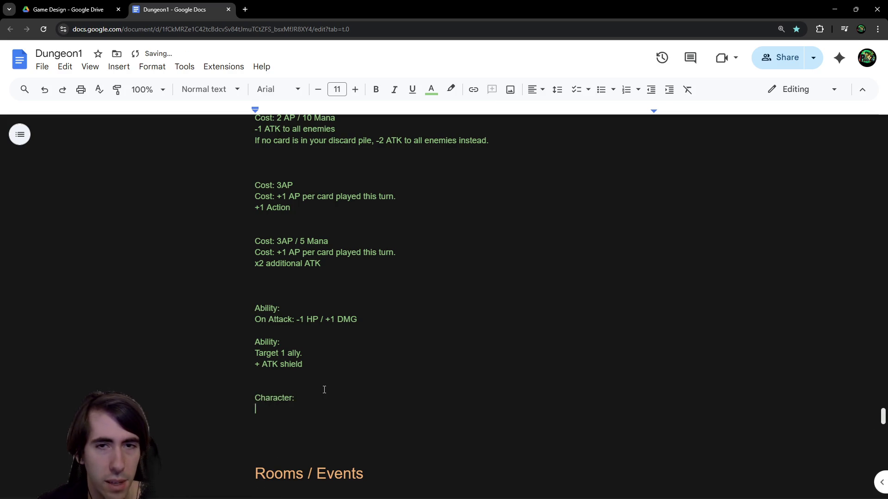
Step: Hide the top bar and begin the Character list with '- Health'
scroll(324, 390, "up", 8, "ctrl")
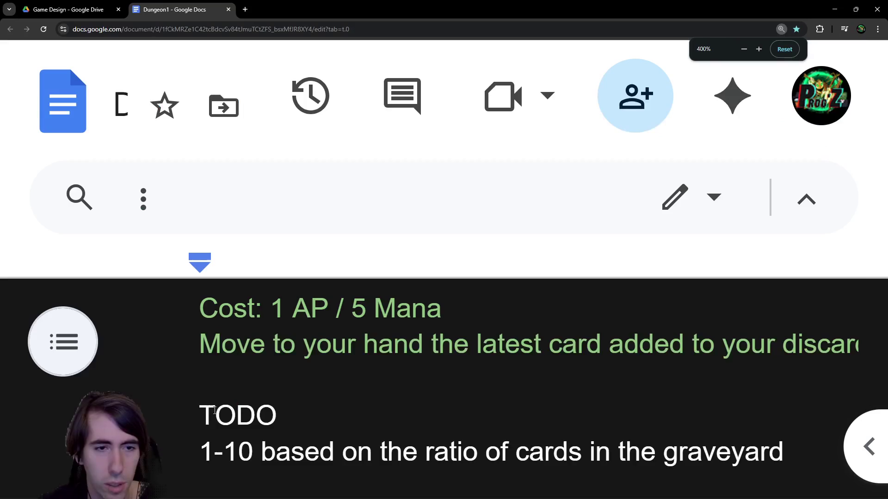
scroll(214, 410, "down", 5)
left_click(786, 212)
scroll(438, 342, "down", 5)
scroll(439, 343, "down", 10)
left_click(327, 291)
type("=")
key("BackSpace")
type("- HP")
key("BackSpace")
type("ealth")
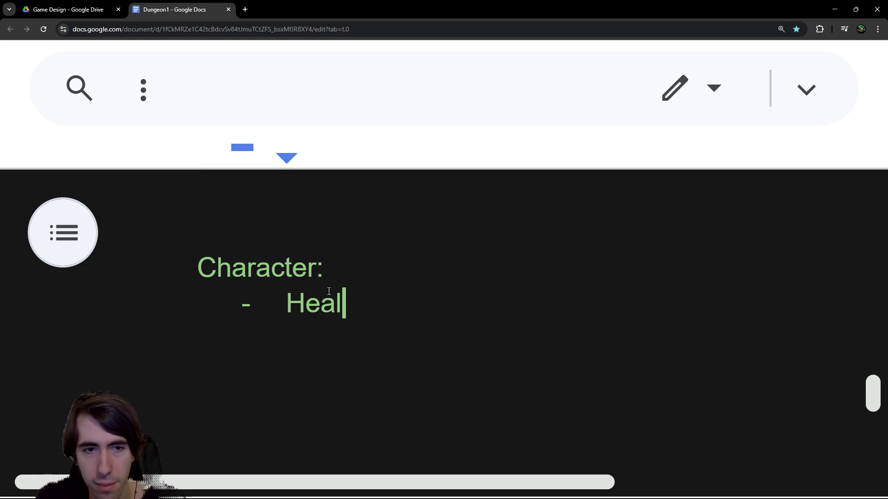
Step: Add list items 'Range (how far you can attack)' and 'Attack Points'
key("Return")
type("Range")
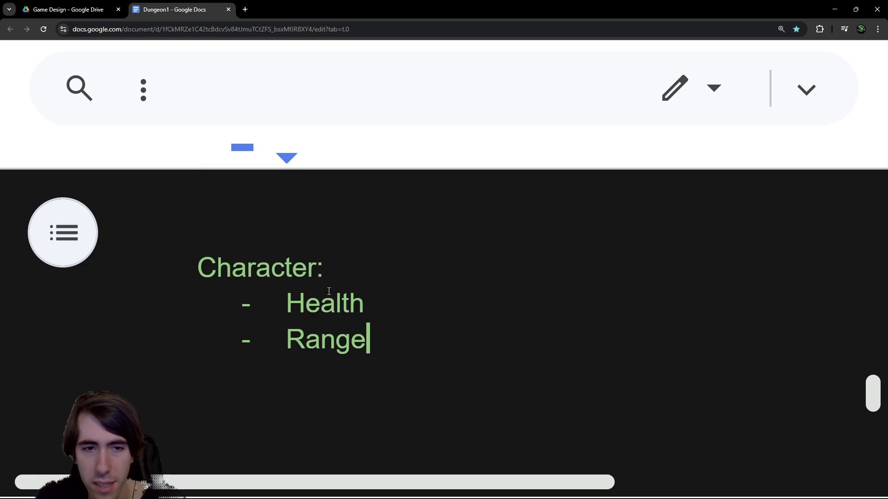
type(" (how fa")
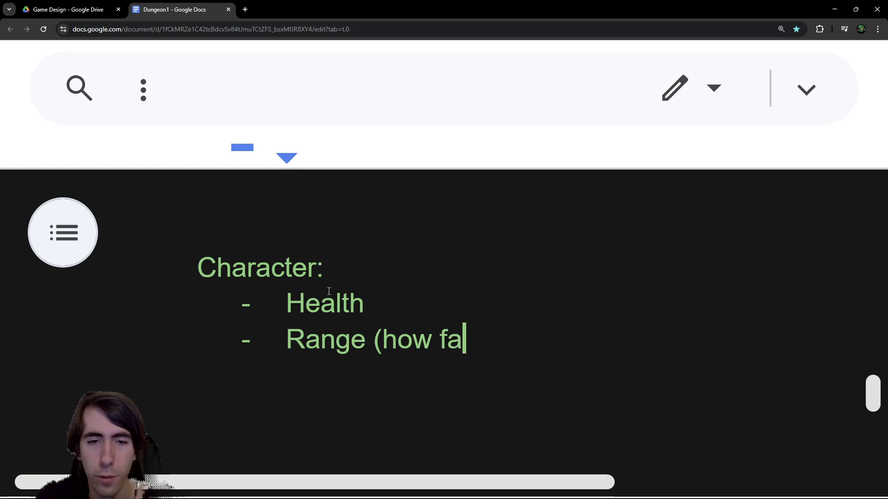
type("r you can attack)")
key("Return")
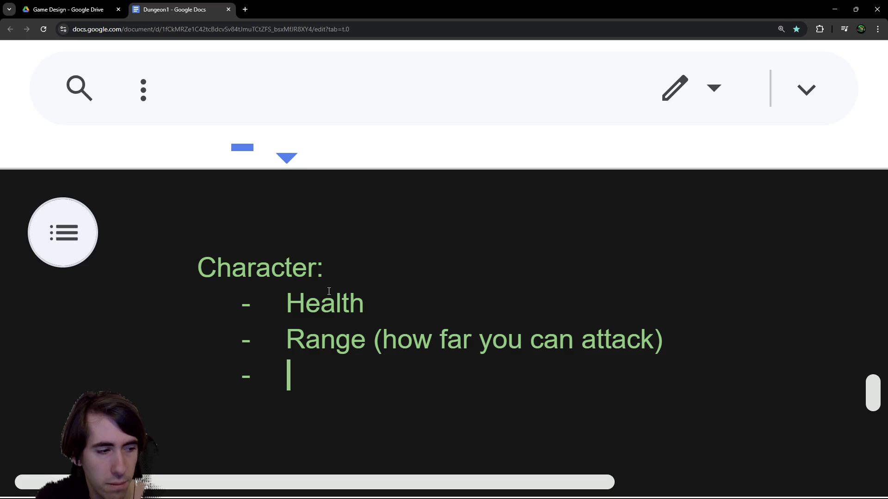
type("ATK")
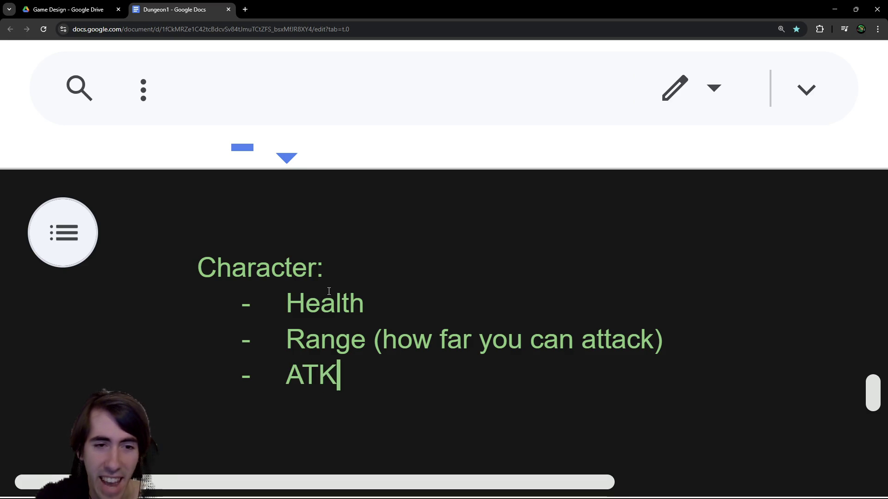
key("BackSpace")
key("BackSpace")
type("ttack")
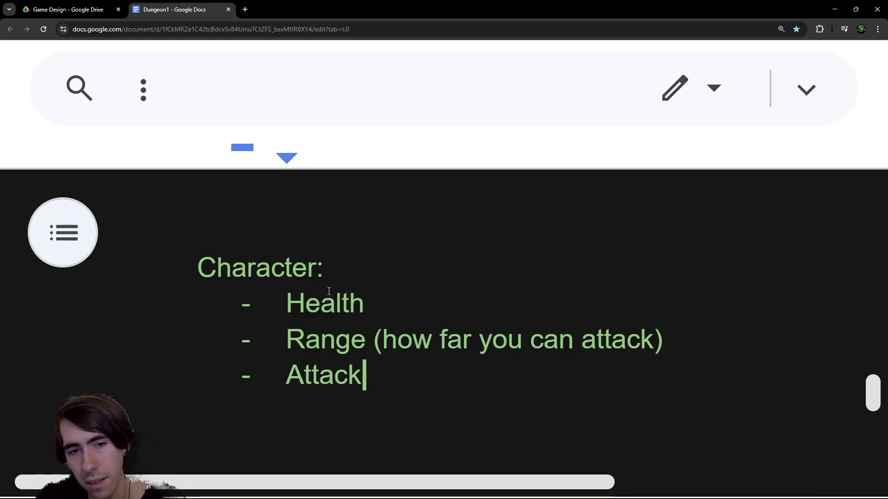
type(" Points")
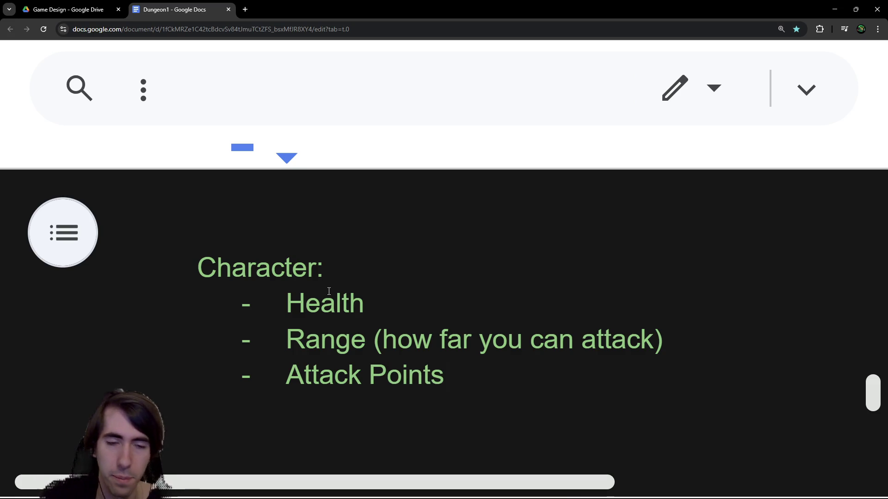
key("Return")
key("Return")
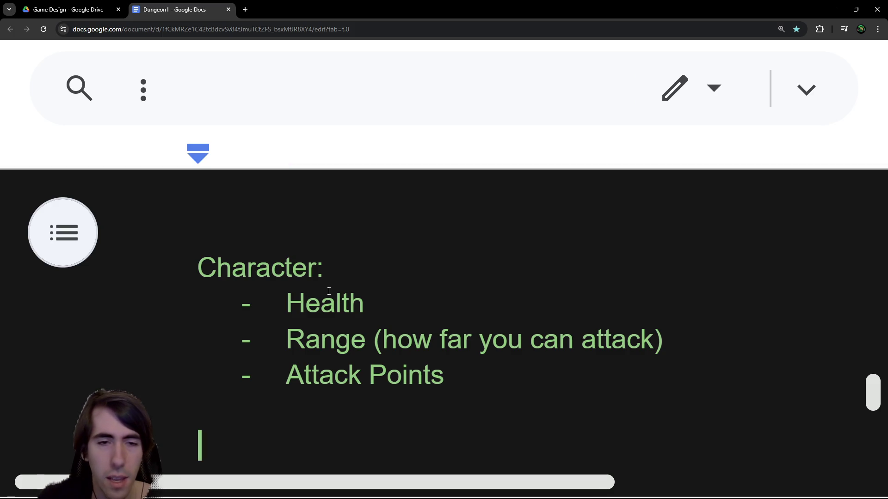
Step: Add a '- Mana / Wind / Burn (on enemies)' item, replacing Fire with Burn
scroll(332, 277, "down", 1)
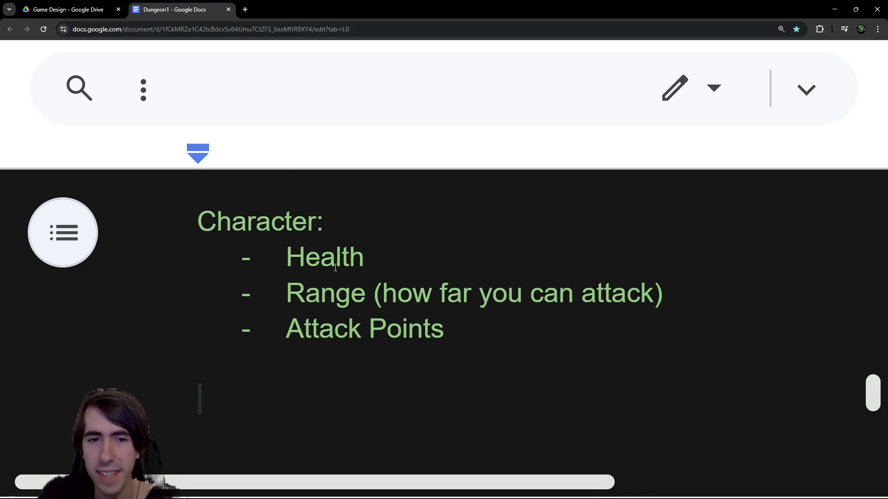
type("- ")
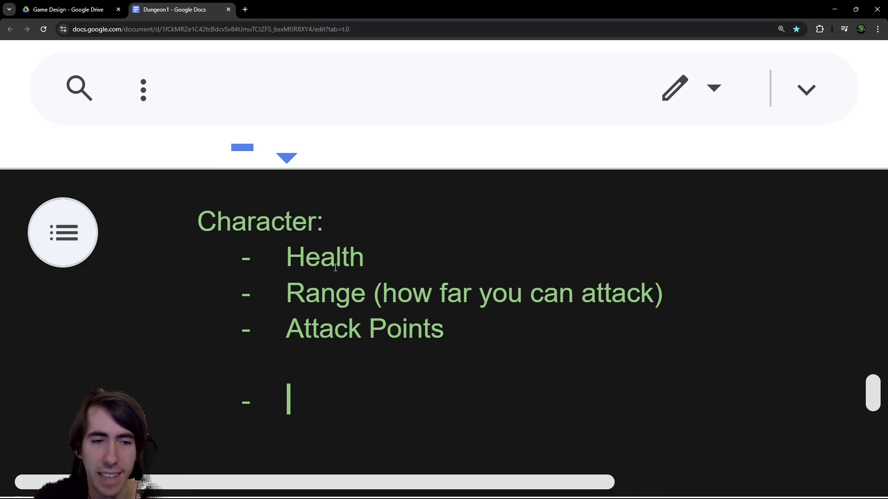
type("Mana /")
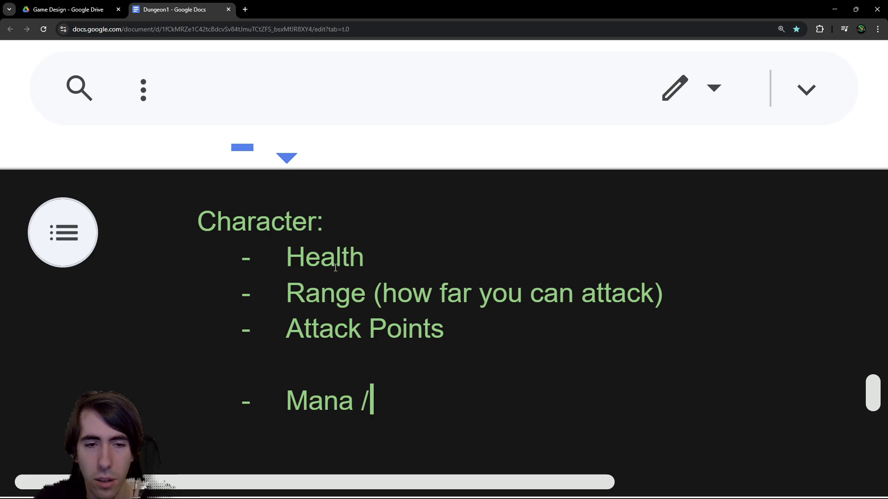
type(" Wind / ")
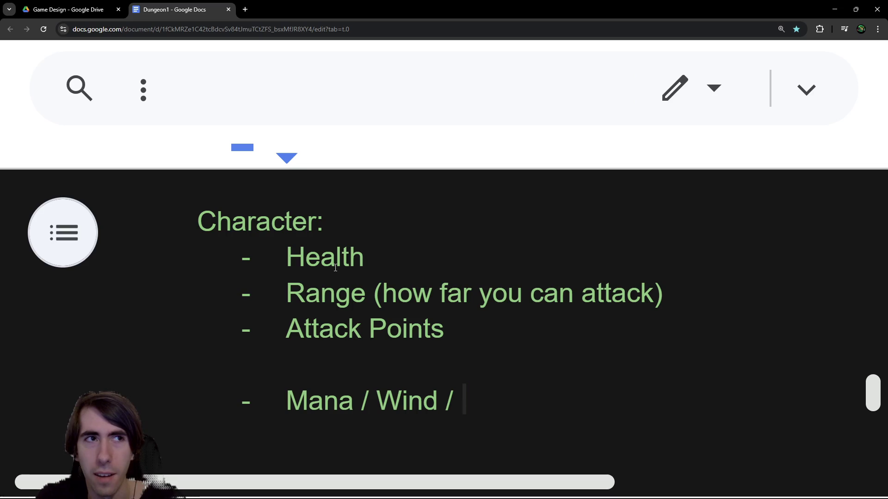
type("F")
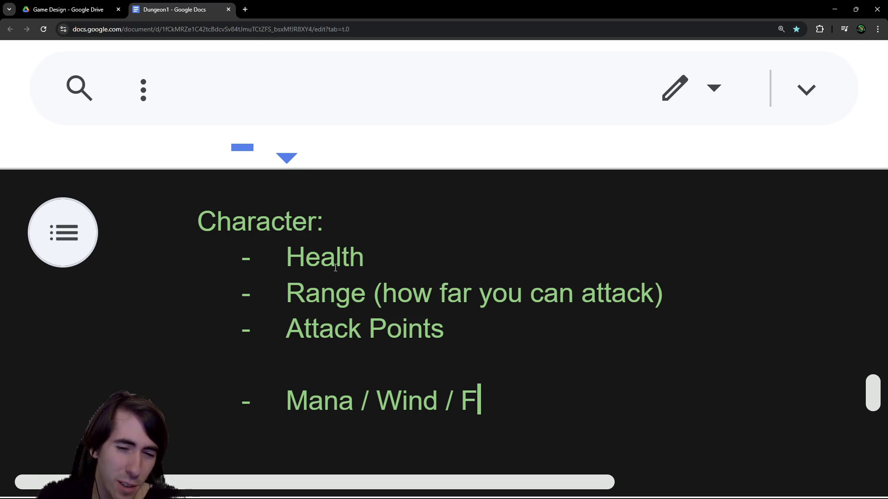
type("ire")
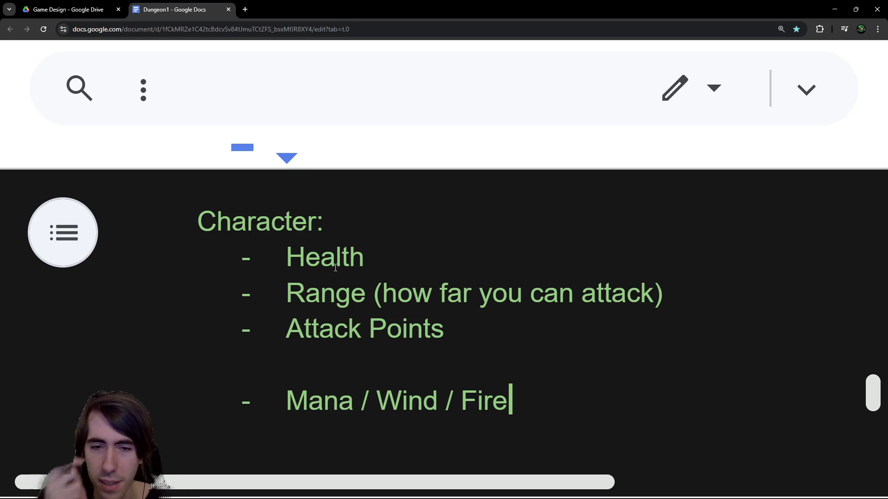
key("BackSpace")
key("BackSpace")
key("BackSpace")
key("BackSpace")
type("Burn (")
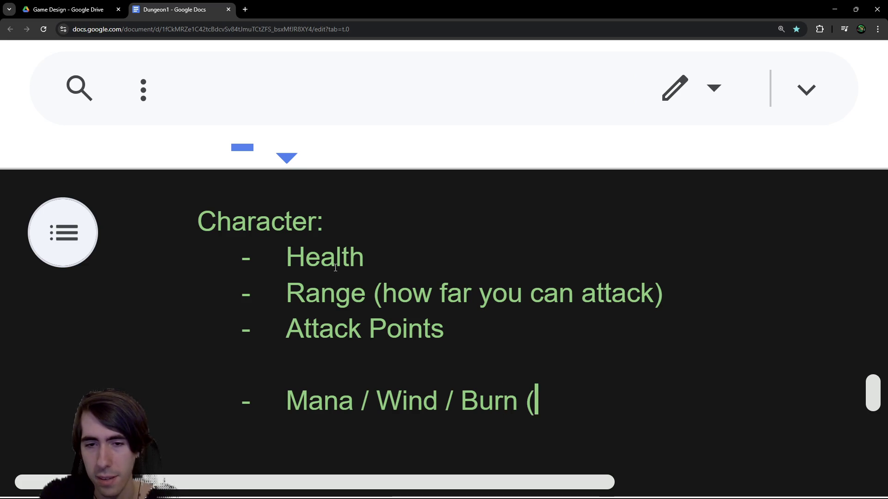
type("on enemies)")
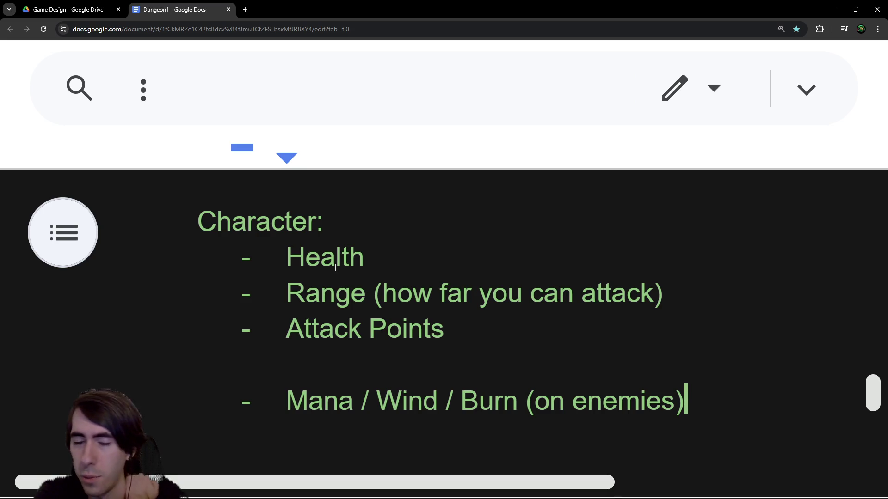
scroll(335, 268, "down", 1)
double_click(478, 359)
scroll(477, 360, "up", 1)
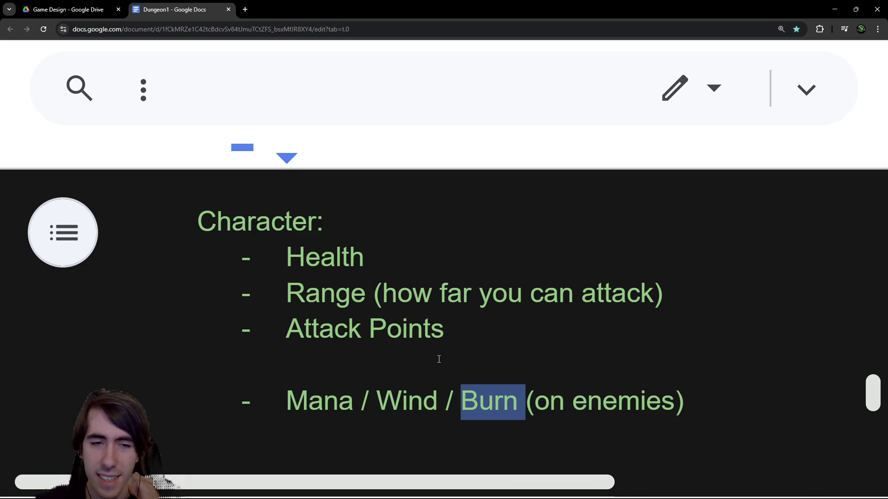
Step: Start an unbulleted line below the list reading 'On Attack: + (ATK) Mana'
double_click(319, 401)
left_click(319, 432)
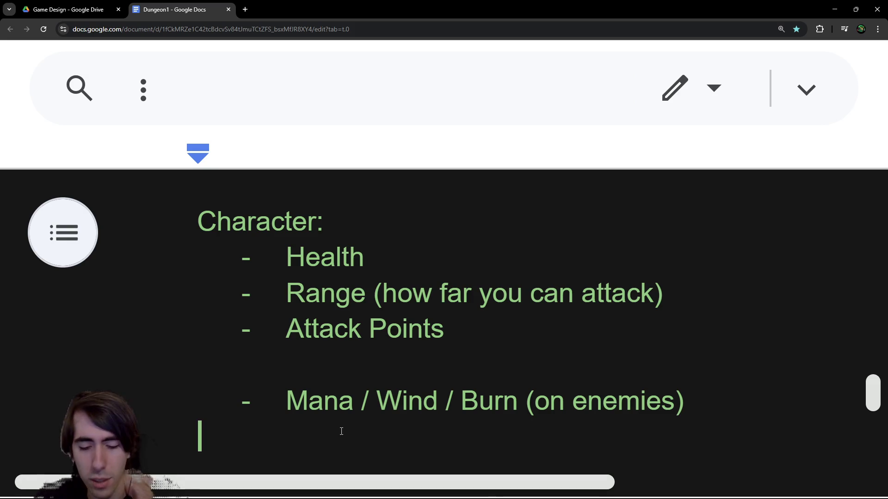
key("Return")
type("-")
key("BackSpace")
key("BackSpace")
key("BackSpace")
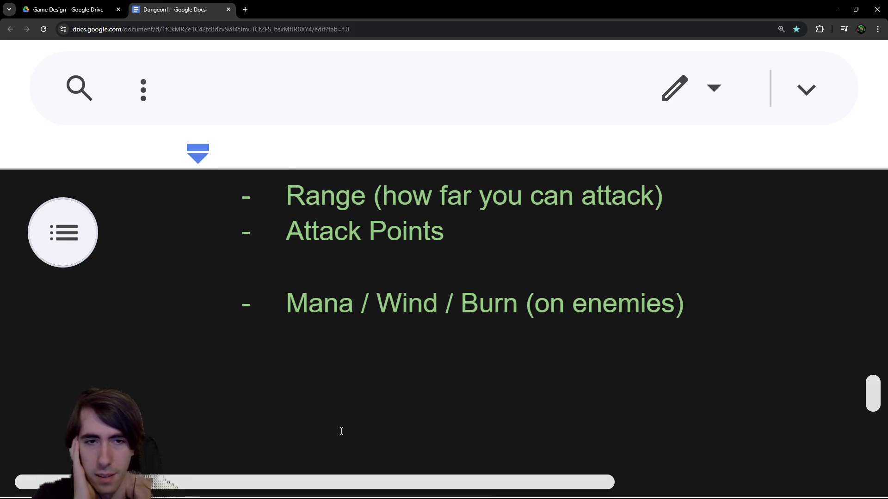
type("On AttackP:")
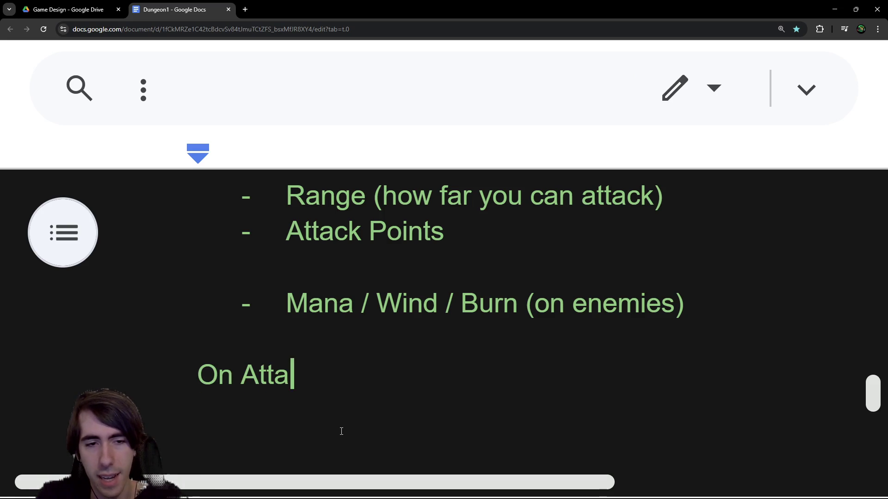
key("BackSpace")
key("BackSpace")
type(": + ")
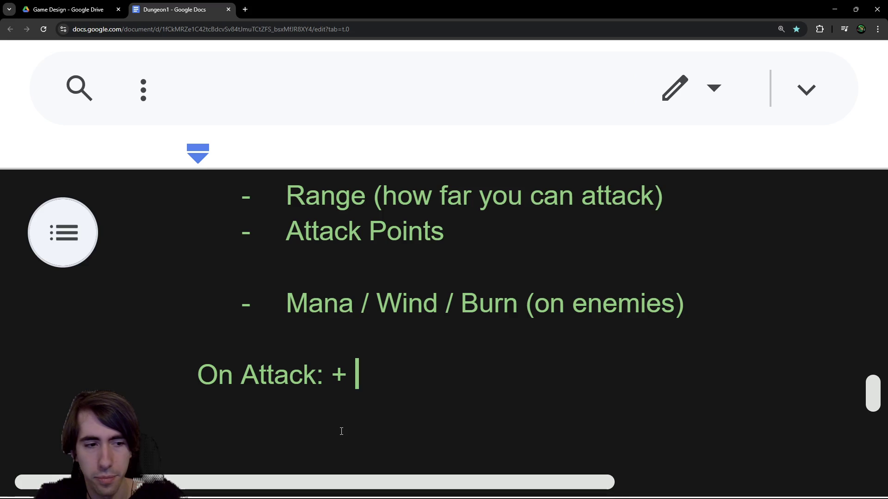
type("ATK mana")
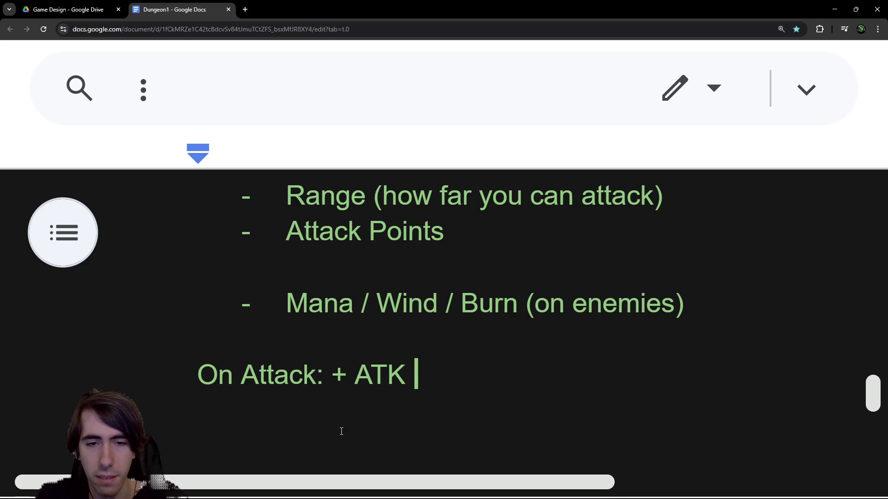
key("BackSpace")
key("BackSpace")
key("BackSpace")
type("Mana")
key("Left")
key("Left")
key("Left")
type(")")
key("Left")
key("Left")
key("Left")
type("(")
key("Right")
key("Right")
key("Right")
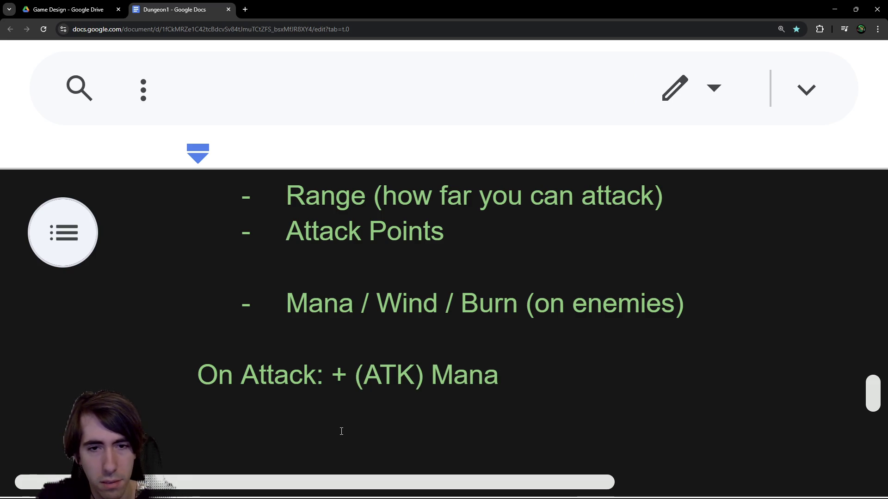
Step: Append '/ (ATK) dmg' to the On Attack line
type("/ 1Dm")
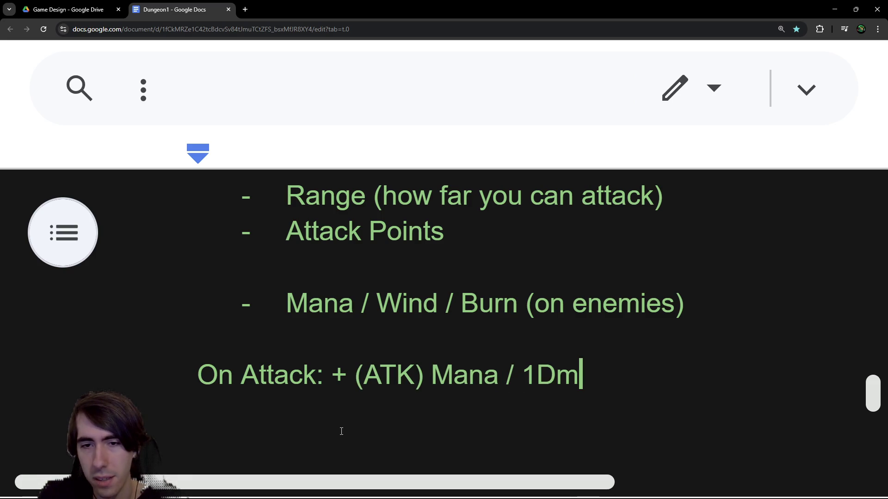
key("BackSpace")
key("BackSpace")
type("dmg")
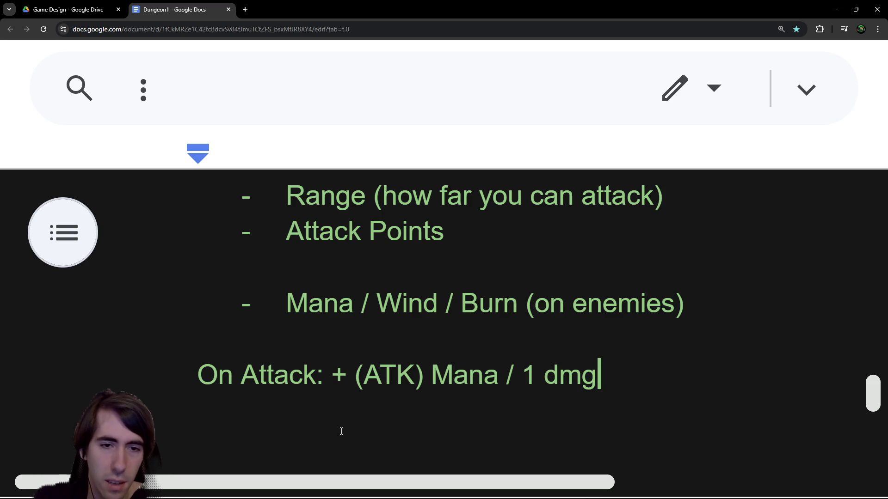
left_click(539, 376)
key("BackSpace")
type("(ATK)")
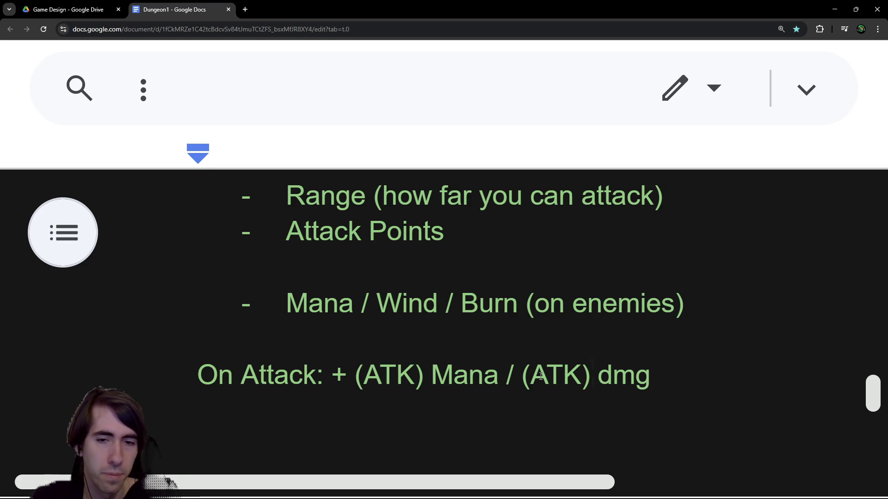
Step: Insert 'to Self' after Mana and 'to Target' after dmg to complete the rule
left_click(498, 373)
type("to Self")
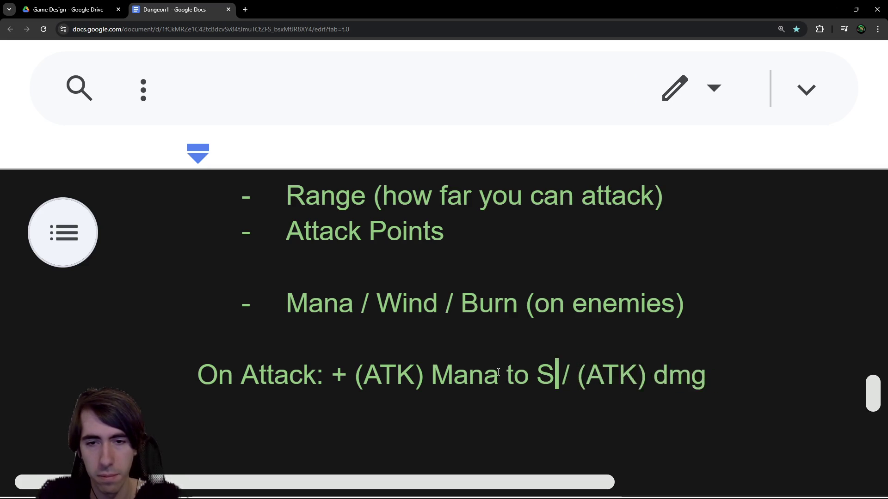
key("Right")
key("Right")
key("Right")
key("Right")
key("Right")
key("Right")
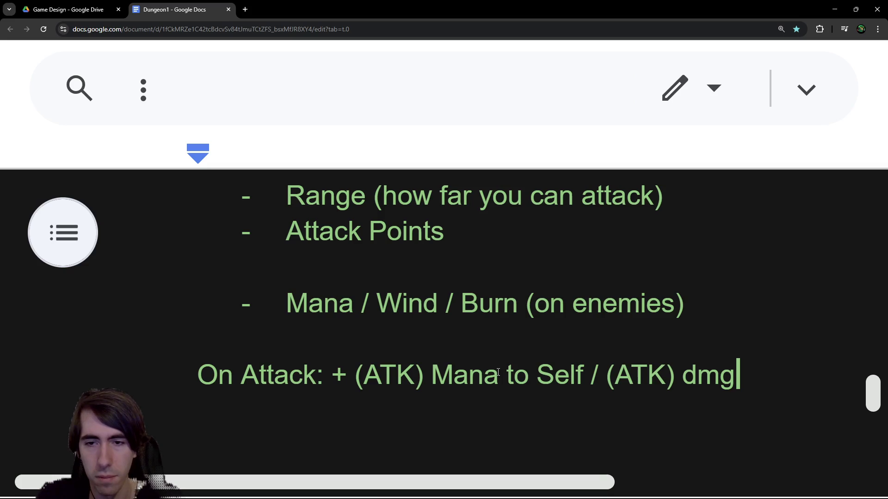
type("to Target")
key("Return")
scroll(498, 373, "up", 5)
scroll(495, 369, "down", 4)
scroll(220, 297, "down", 2)
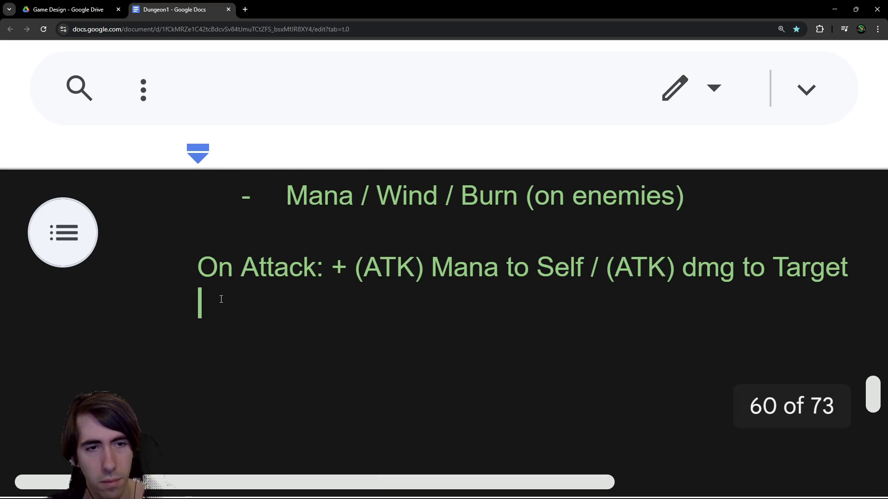
Step: Cut the On Attack line and paste it below '+ ATK shield'
scroll(226, 297, "down", 2, "ctrl")
scroll(228, 295, "up", 15)
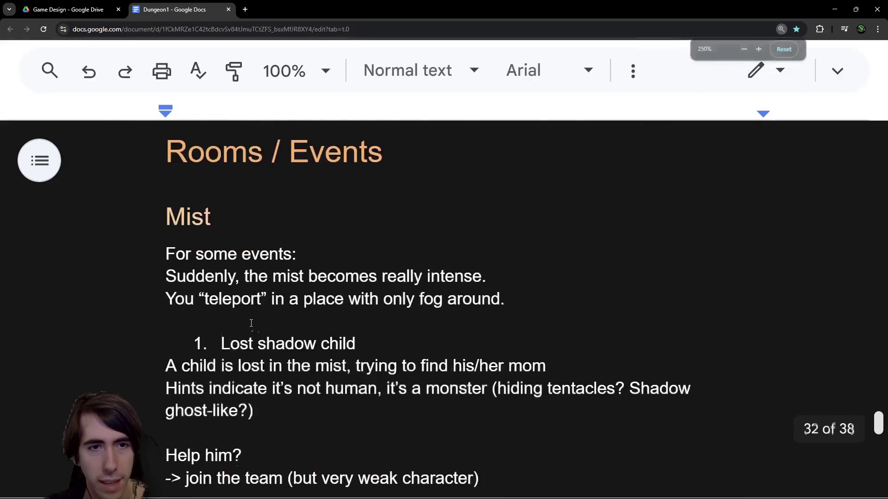
triple_click(145, 380)
key("ctrl+c")
key("BackSpace")
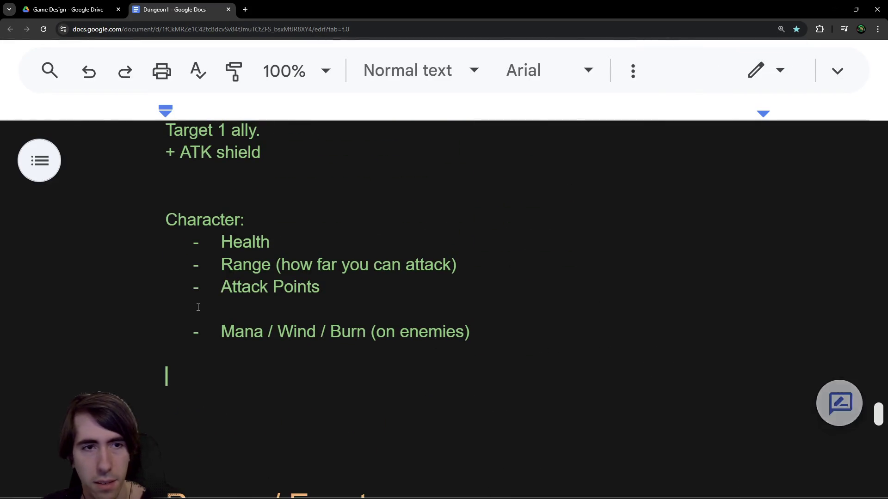
scroll(206, 282, "up", 3)
left_click(206, 277)
key("Down")
key("ctrl+v")
Step: Add a blank line between the moved On Attack rule and the Character section
left_click(198, 266)
left_click_drag(265, 260, 106, 210)
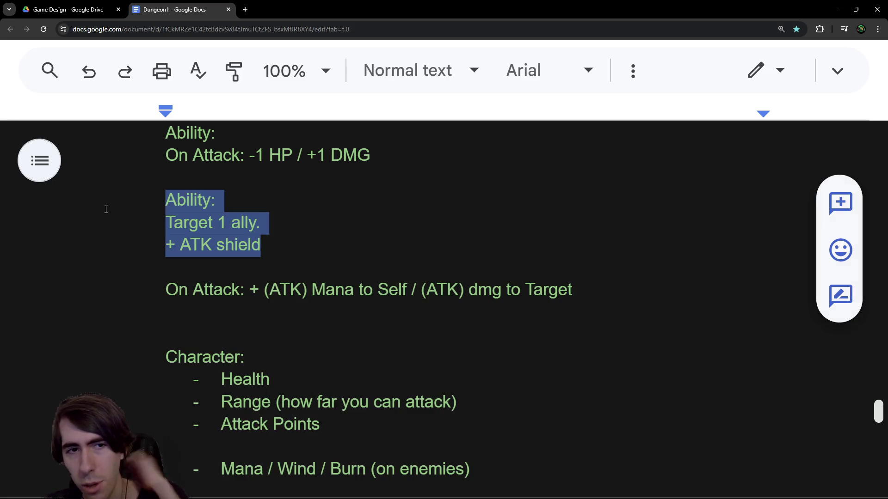
left_click(206, 319)
scroll(208, 321, "up", 1)
key("Return")
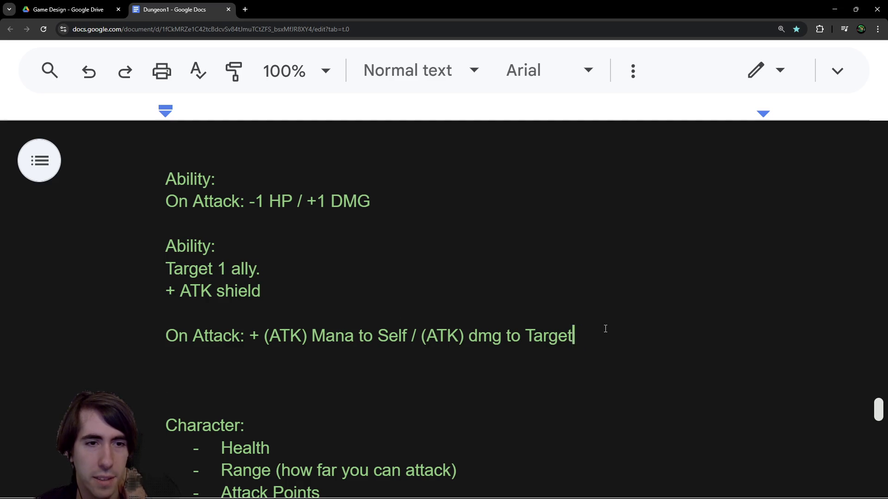
left_click_drag(604, 329, 165, 340)
left_click(224, 377)
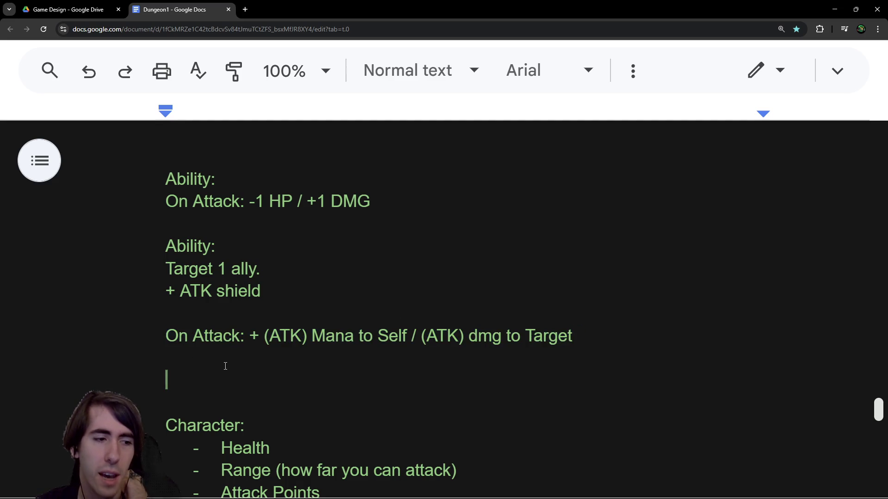